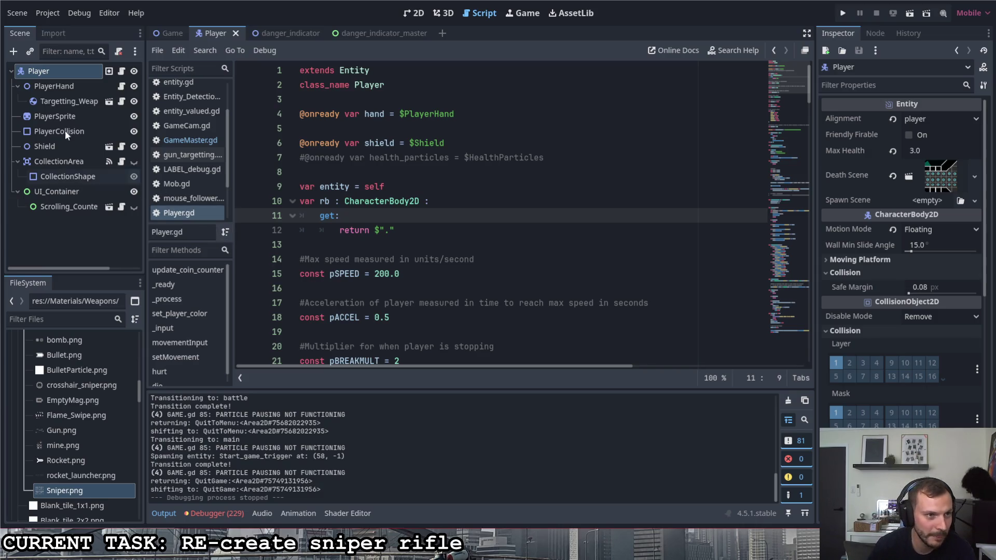
Show the Game scene's GameMaster script in Godot, then switch to Sniper.pxo in Pixelorama.
click(169, 38)
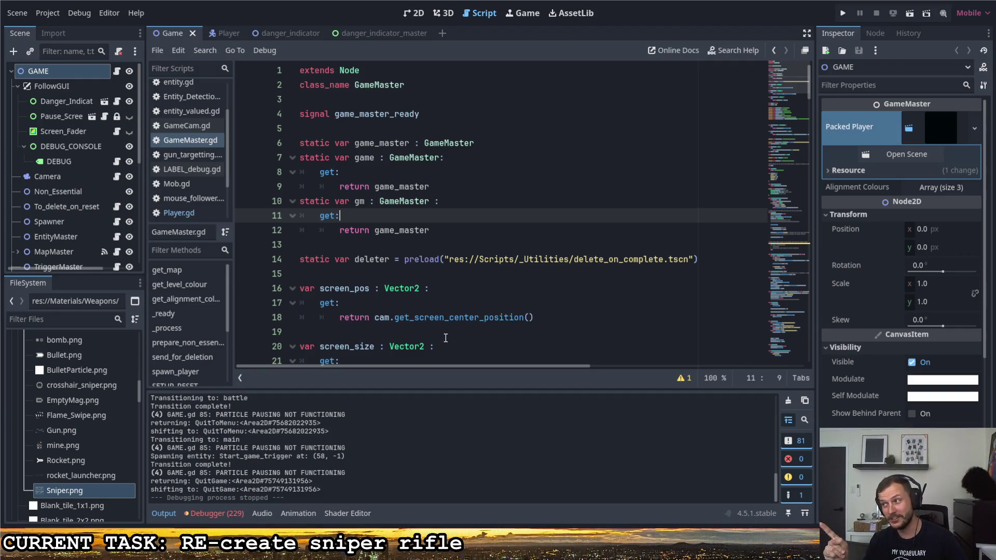
key(alt+Tab)
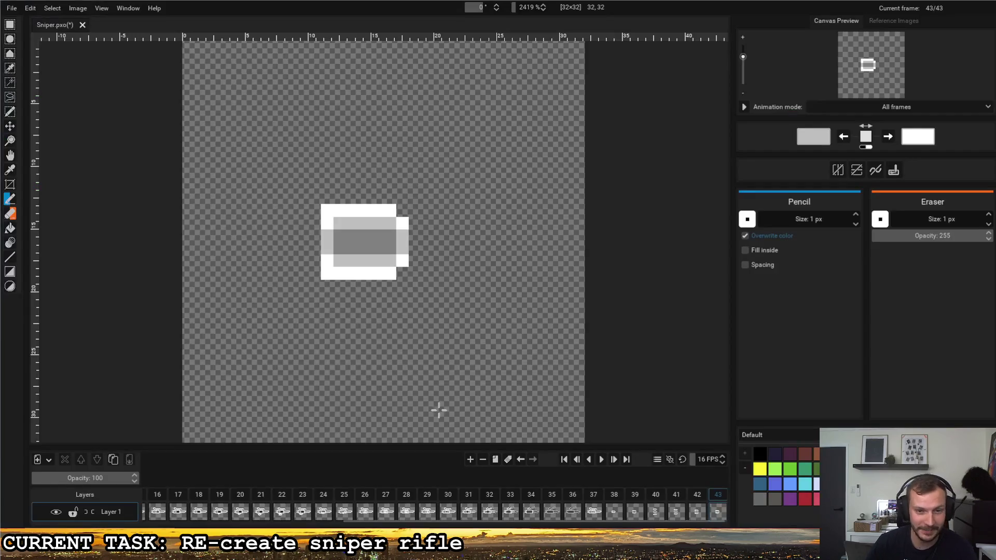
Compare frame 37's full rifle against final frames 40–43, then settle on frame 41.
click(656, 502)
click(675, 512)
click(696, 511)
click(716, 507)
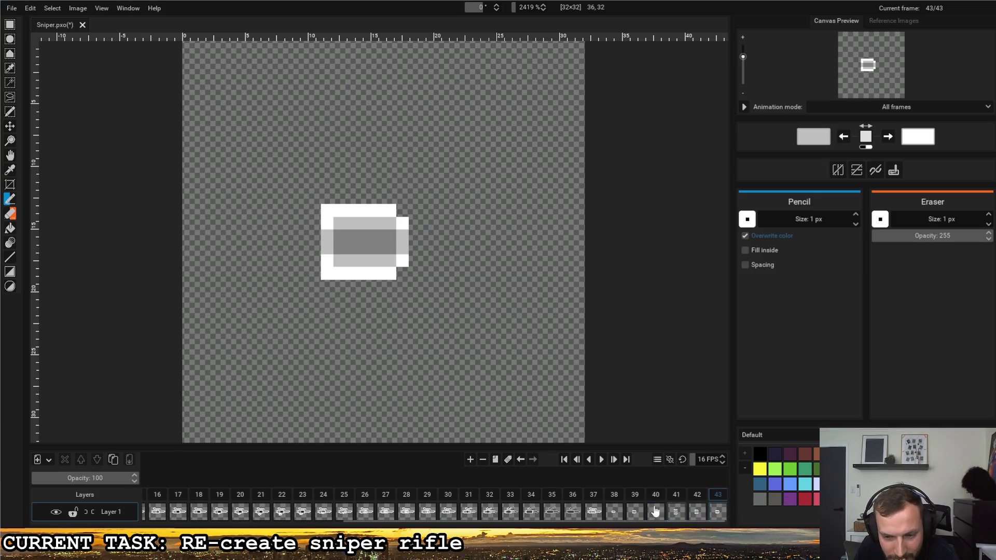
click(592, 506)
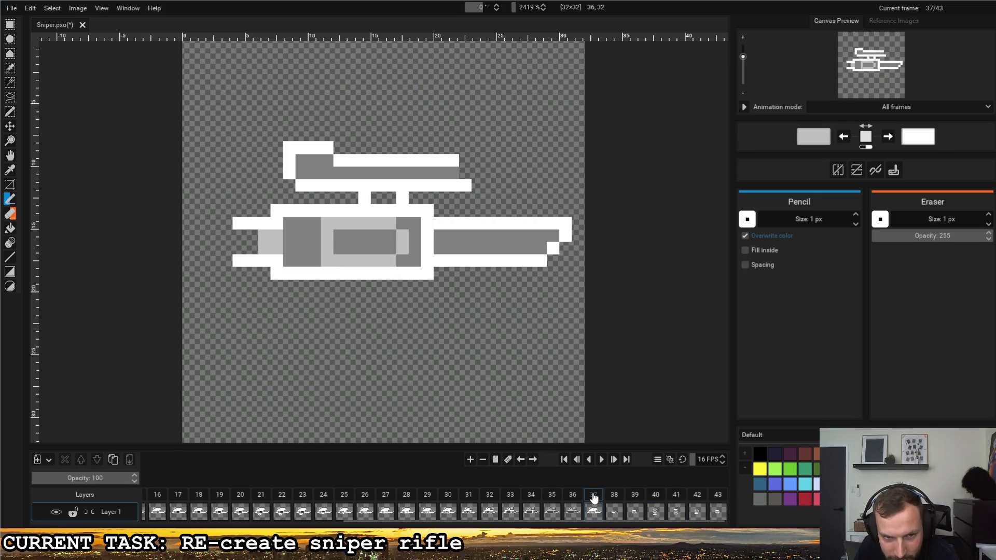
click(719, 498)
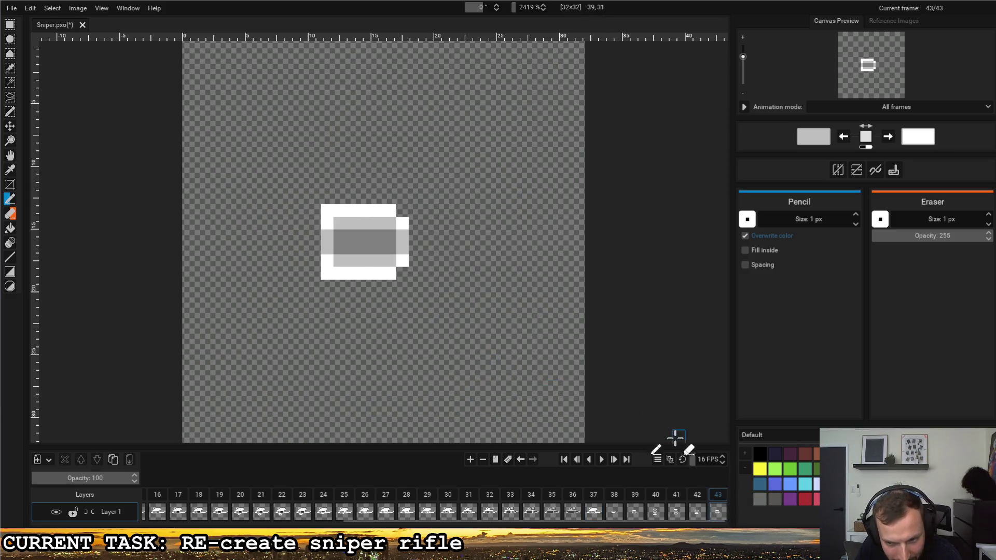
click(594, 501)
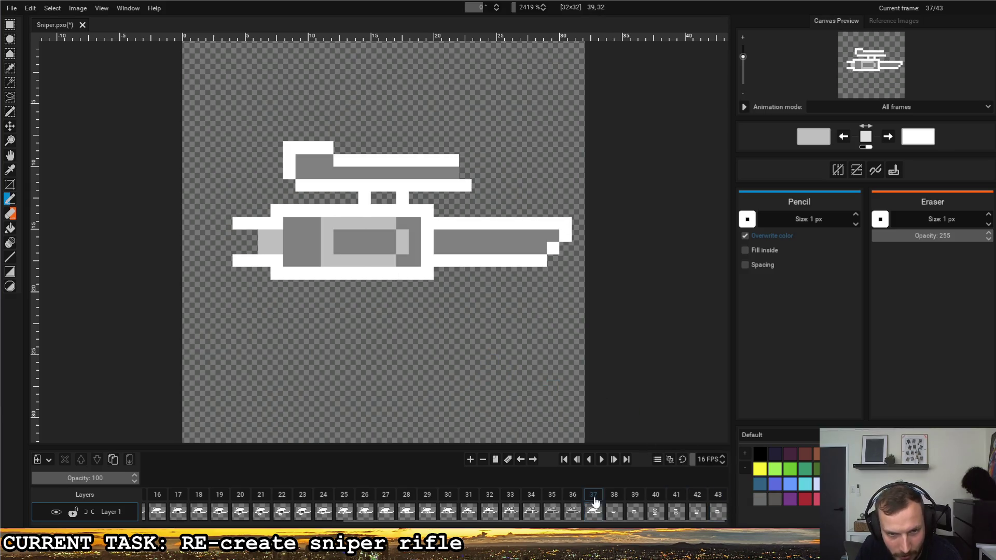
click(719, 499)
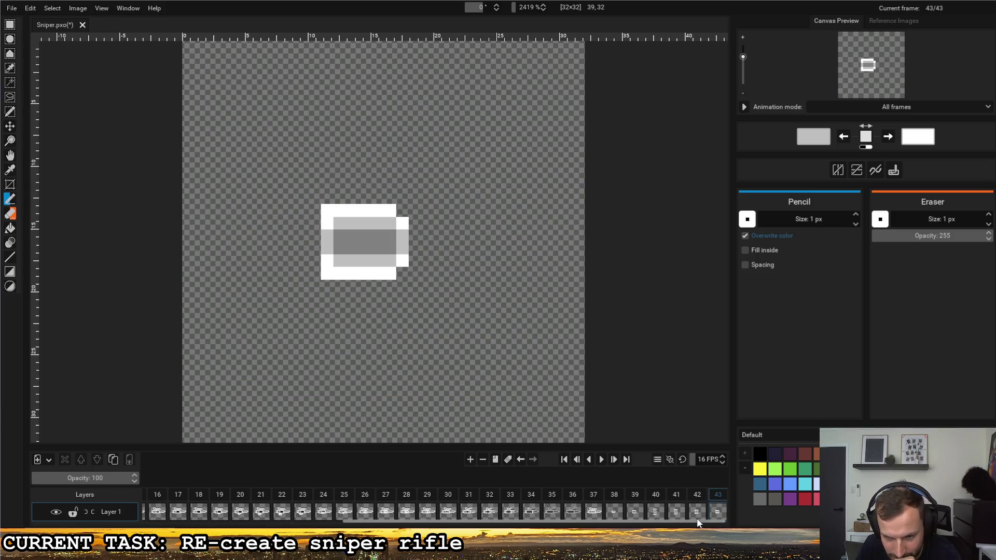
mouse_move(696, 498)
mouse_down()
mouse_move(631, 497)
mouse_move(680, 495)
mouse_up()
click(684, 497)
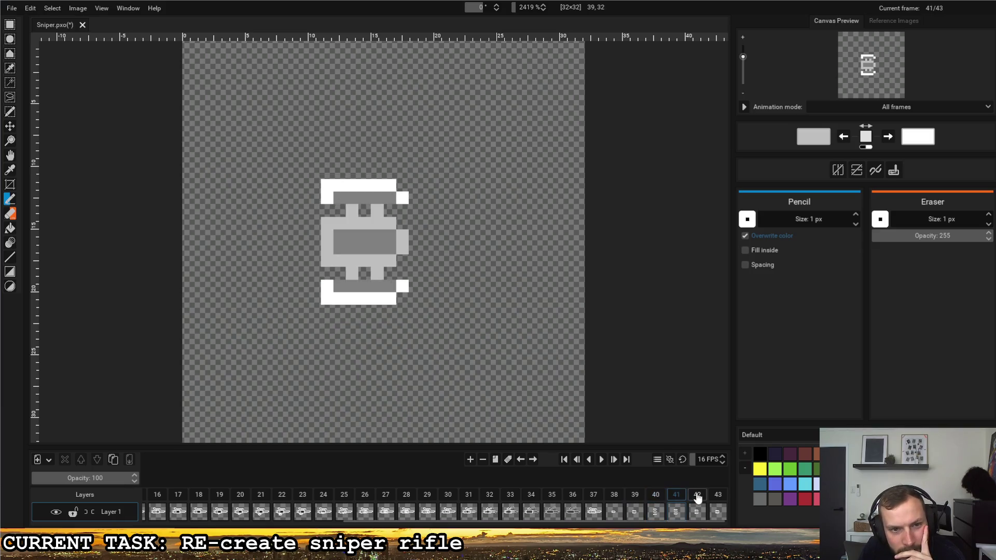
Move frame 41's left corner pieces two pixels left and the bottom-right piece one pixel right.
key(r)
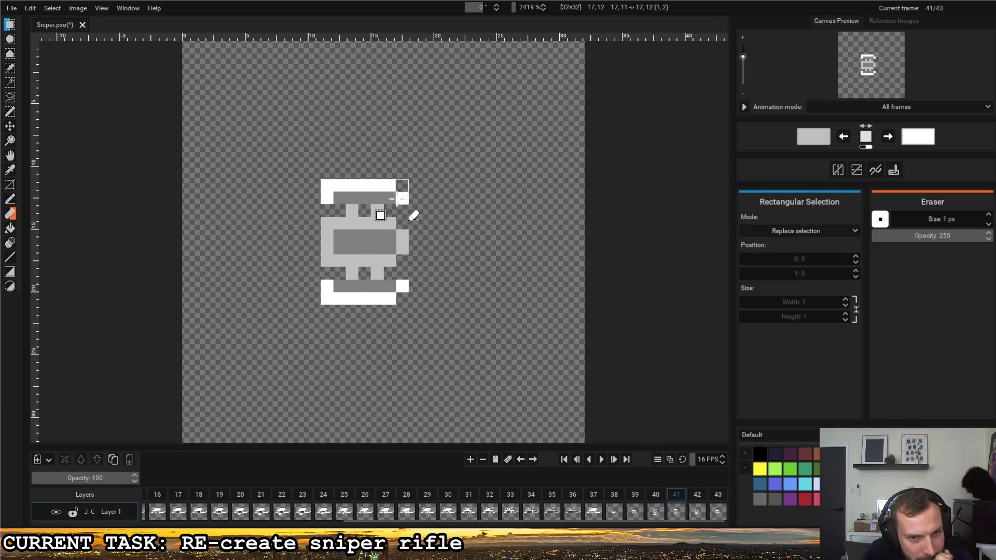
drag(397, 180, 421, 203)
mouse_move(314, 182)
mouse_down()
mouse_move(343, 203)
mouse_move(302, 192)
mouse_up()
click(442, 249)
mouse_move(322, 281)
mouse_down()
mouse_move(344, 304)
mouse_move(310, 293)
mouse_up()
click(409, 287)
mouse_move(387, 282)
mouse_down()
mouse_move(410, 306)
mouse_move(410, 293)
mouse_up()
click(445, 278)
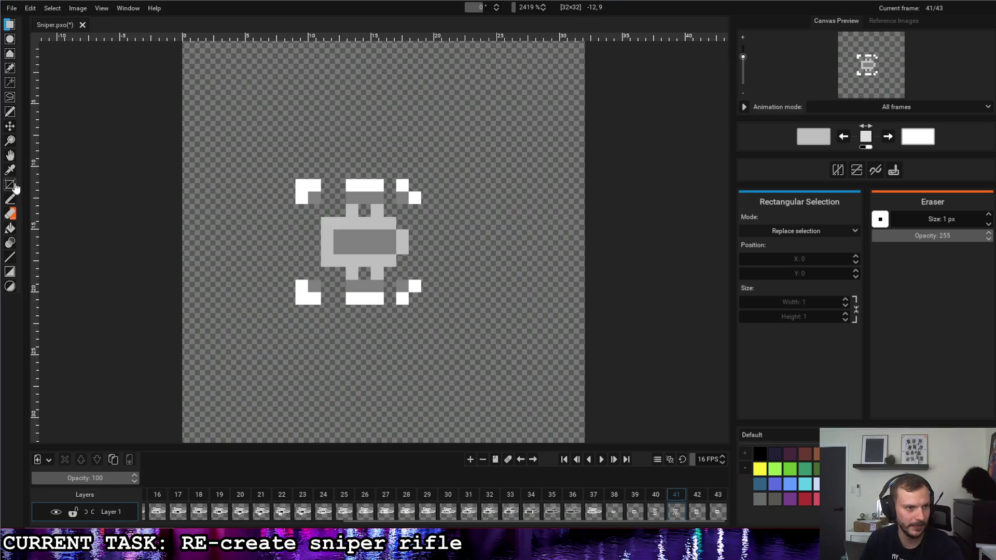
Draw dark-grey strips along the top and bottom rows to reach the moved pieces.
click(10, 199)
click(760, 454)
click(760, 499)
drag(328, 287, 402, 286)
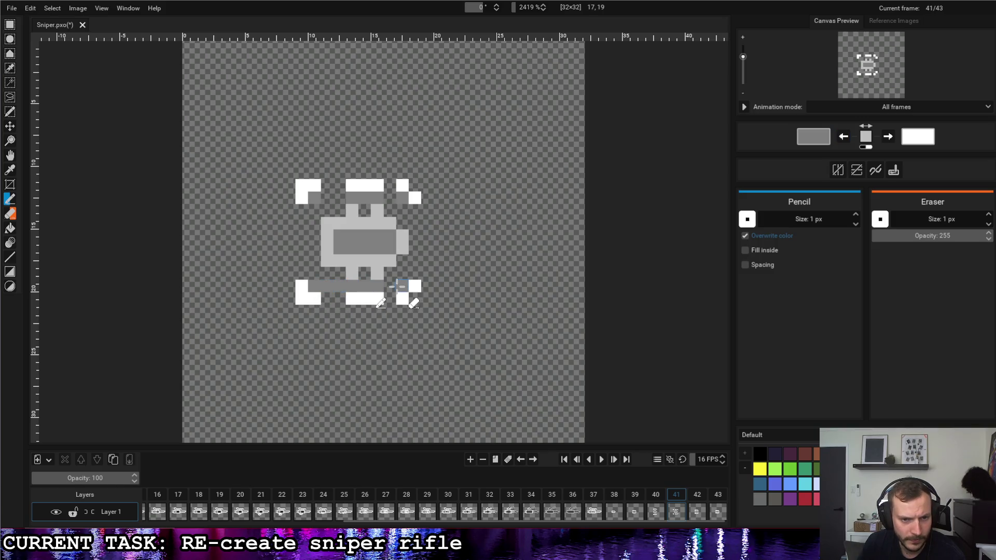
drag(403, 199, 323, 198)
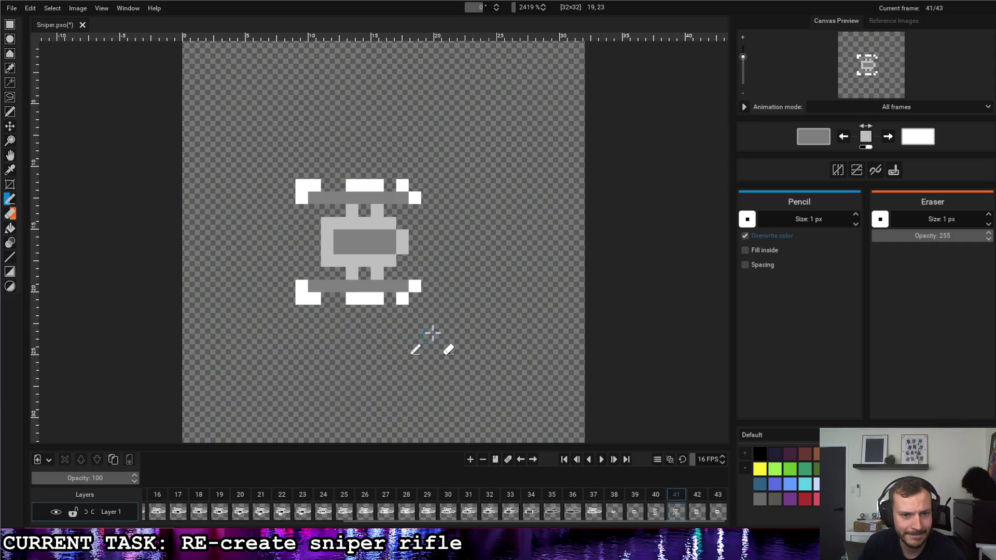
click(694, 491)
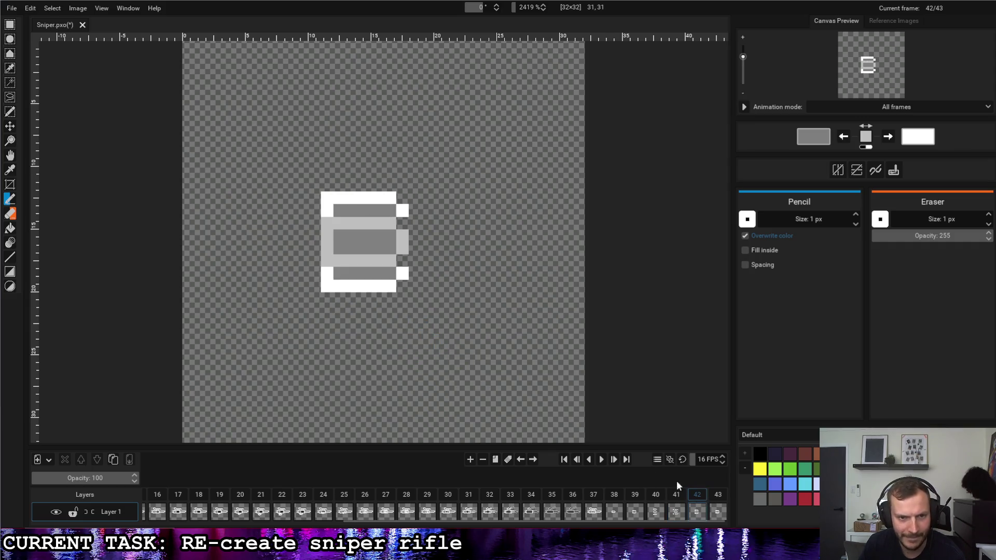
Nudge frame 42's top-left and lower-left blocks left with the arrow keys.
click(10, 24)
mouse_move(322, 193)
mouse_down()
mouse_move(345, 216)
mouse_move(307, 205)
mouse_up()
key(Left)
key(Left)
drag(310, 267, 348, 297)
key(Left)
key(Left)
key(Left)
click(440, 297)
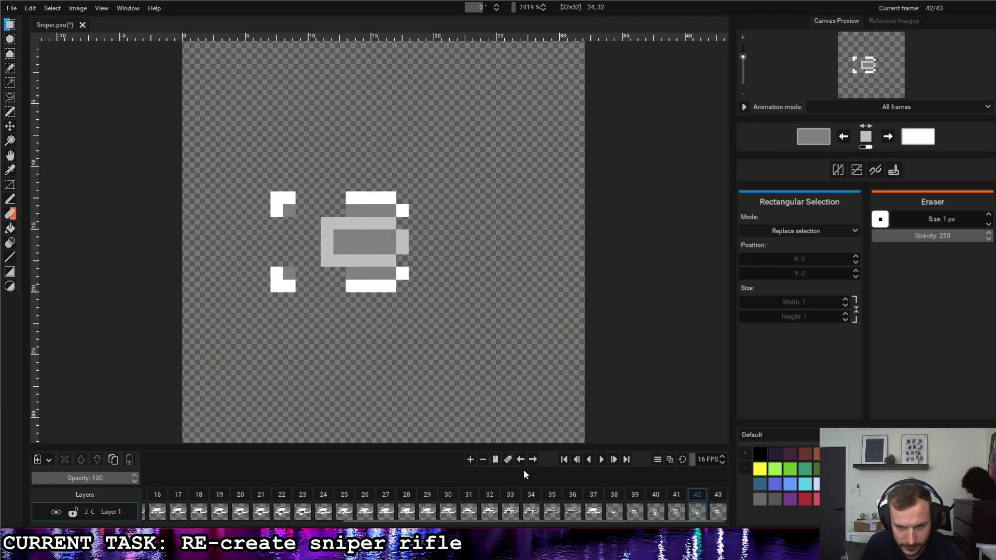
Checking frames 37 and 41 for reference, move frame 42's right bracket pieces outward.
click(596, 499)
click(703, 498)
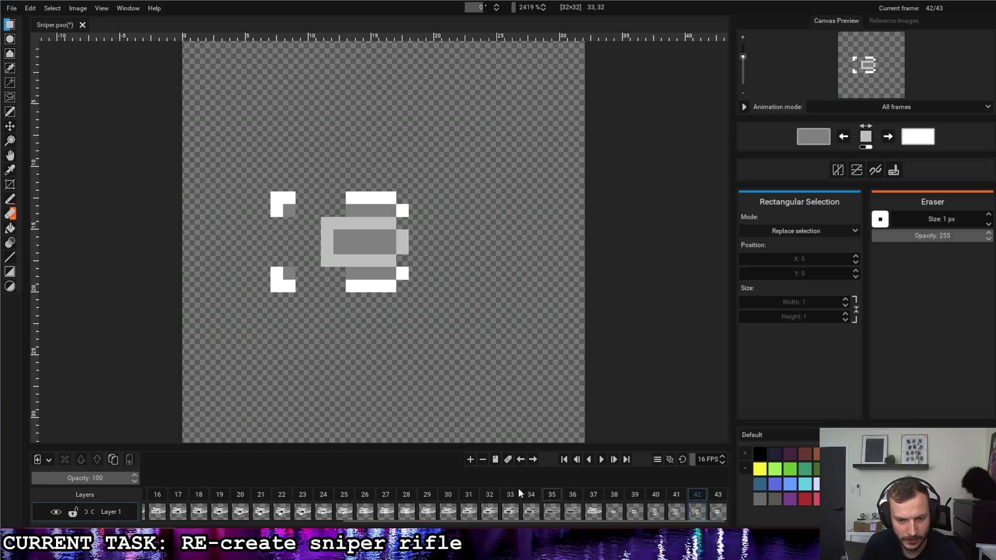
click(596, 499)
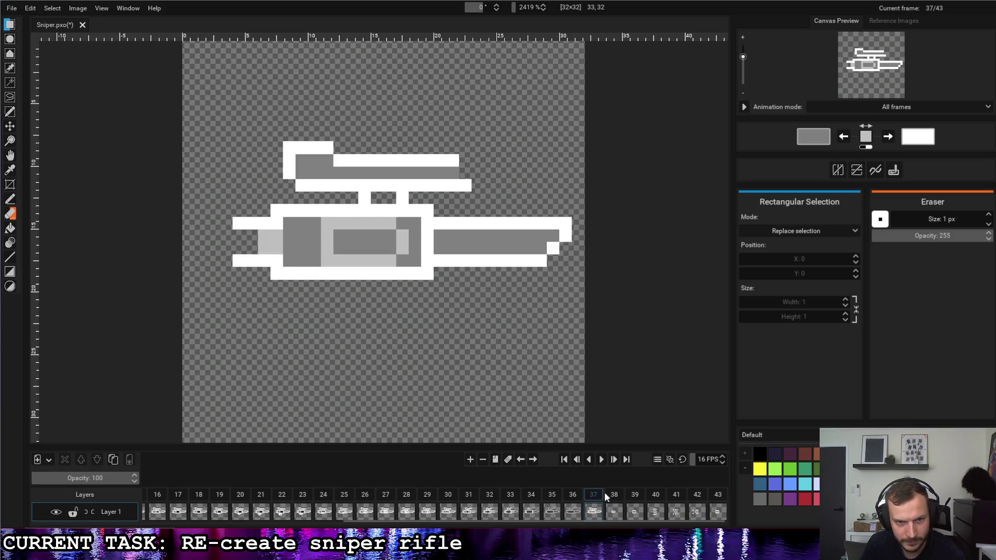
click(702, 500)
mouse_move(420, 290)
mouse_down()
mouse_move(385, 268)
mouse_move(410, 280)
mouse_move(395, 280)
mouse_move(433, 280)
mouse_up()
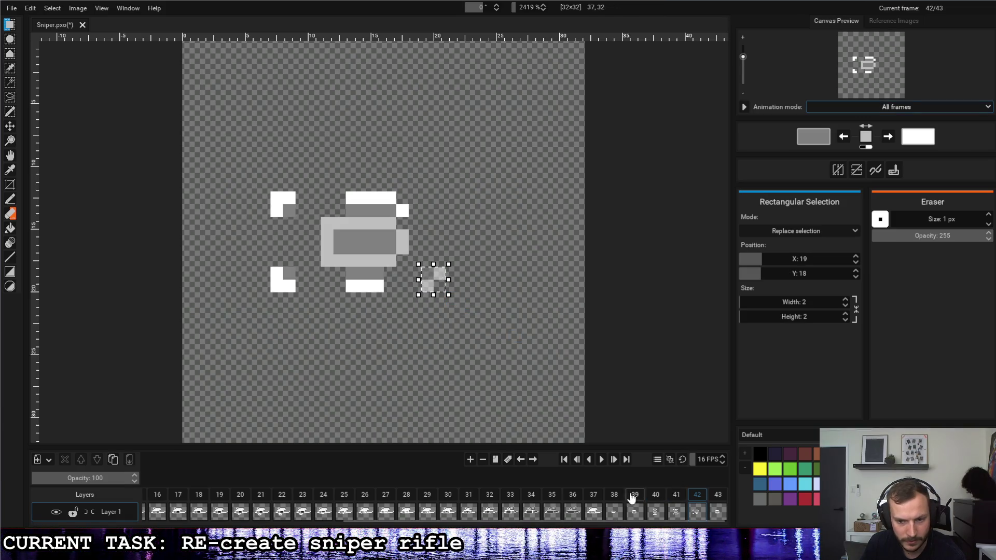
click(595, 497)
click(681, 497)
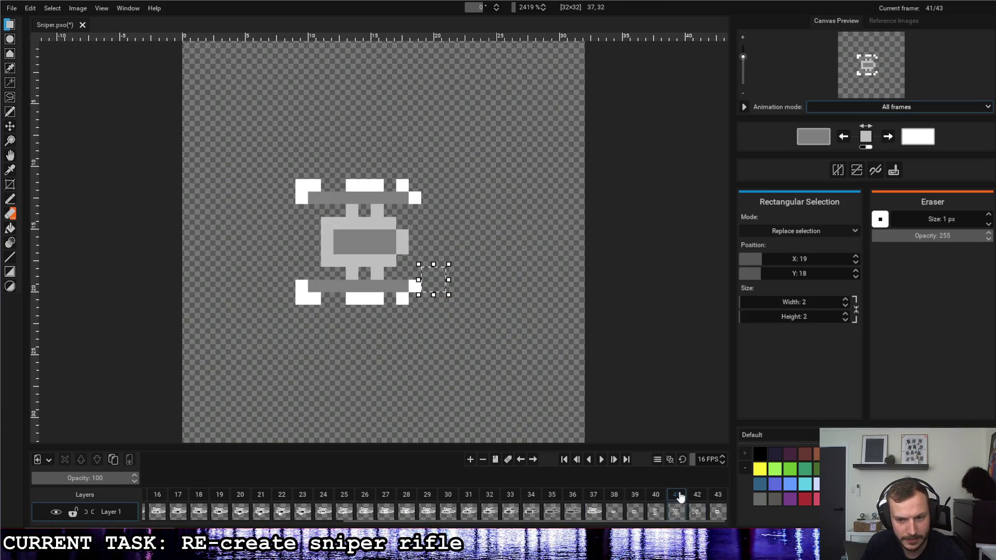
click(699, 497)
click(594, 498)
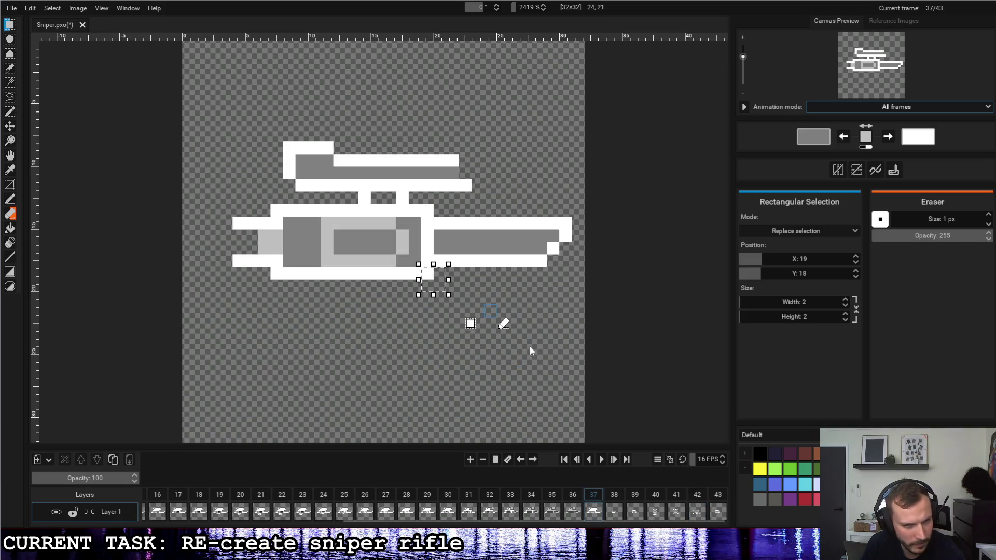
click(698, 497)
mouse_move(413, 197)
mouse_down()
mouse_move(388, 208)
mouse_move(456, 211)
mouse_move(385, 209)
mouse_move(457, 217)
mouse_up()
click(474, 233)
Draw grey bars on rows 13 and 18 joining the top and bottom brackets.
key(b)
drag(285, 273, 410, 275)
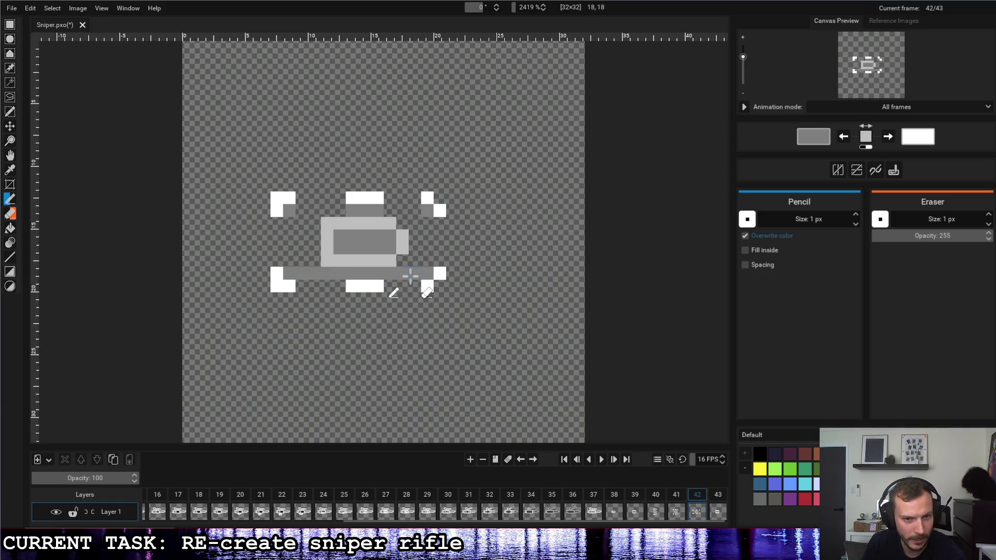
drag(424, 210, 285, 210)
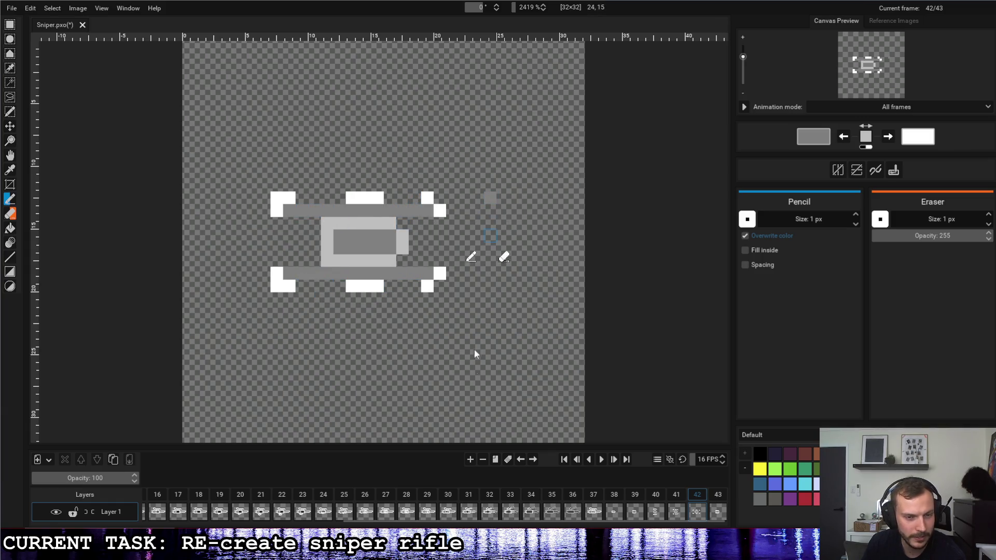
Review frames 38–43 and copy frame 42's wider bracket drawing into frame 43.
click(676, 496)
click(656, 496)
click(635, 496)
click(614, 497)
click(635, 496)
click(656, 496)
click(676, 496)
click(697, 496)
click(714, 496)
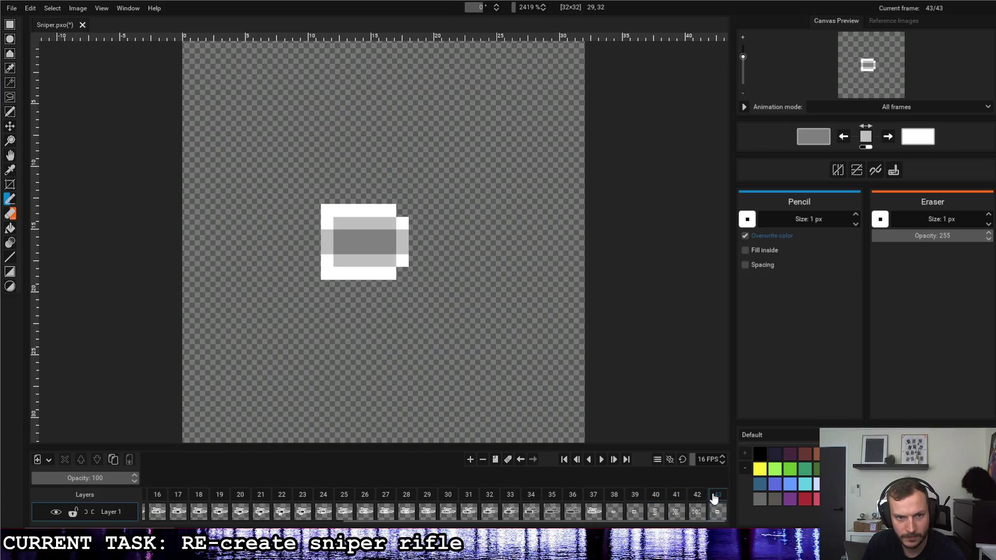
click(698, 494)
click(719, 494)
click(495, 460)
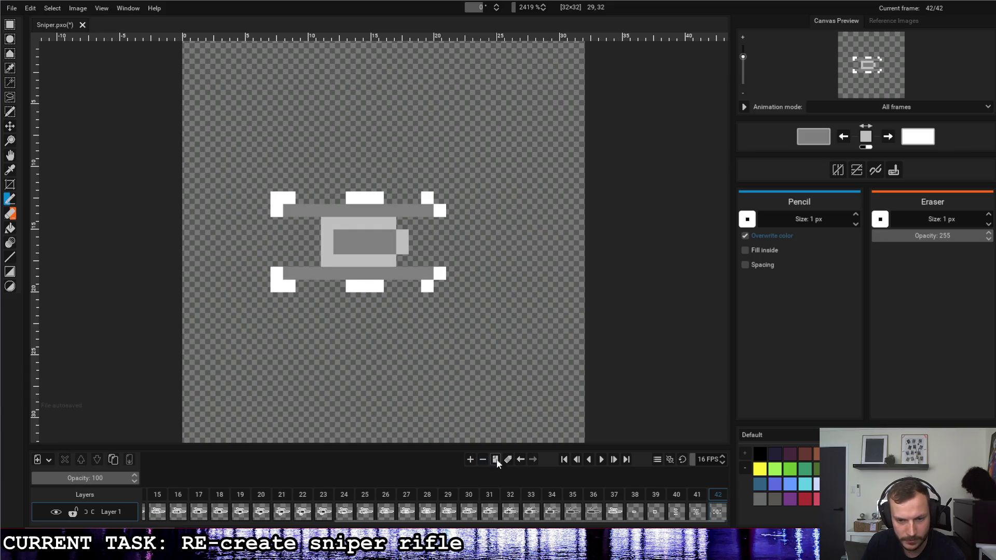
Tighten frame 43 by nudging the upper part down one pixel and the bottom bar up one.
click(10, 26)
mouse_move(257, 189)
mouse_down()
mouse_move(344, 222)
mouse_move(446, 228)
mouse_up()
key(Down)
drag(456, 275, 276, 283)
key(Up)
click(467, 282)
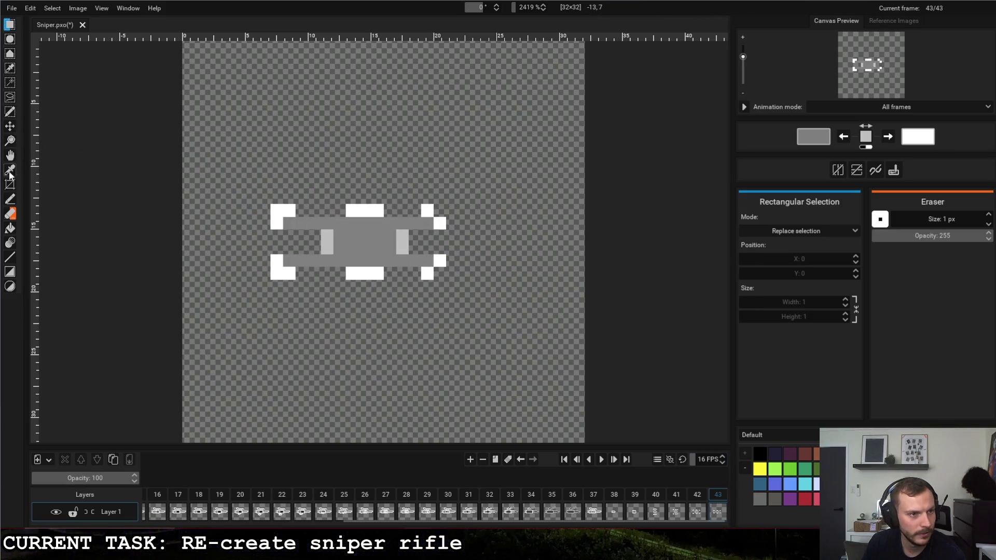
Switch to light grey and paint rows 17 and 14 to start the central box.
click(10, 199)
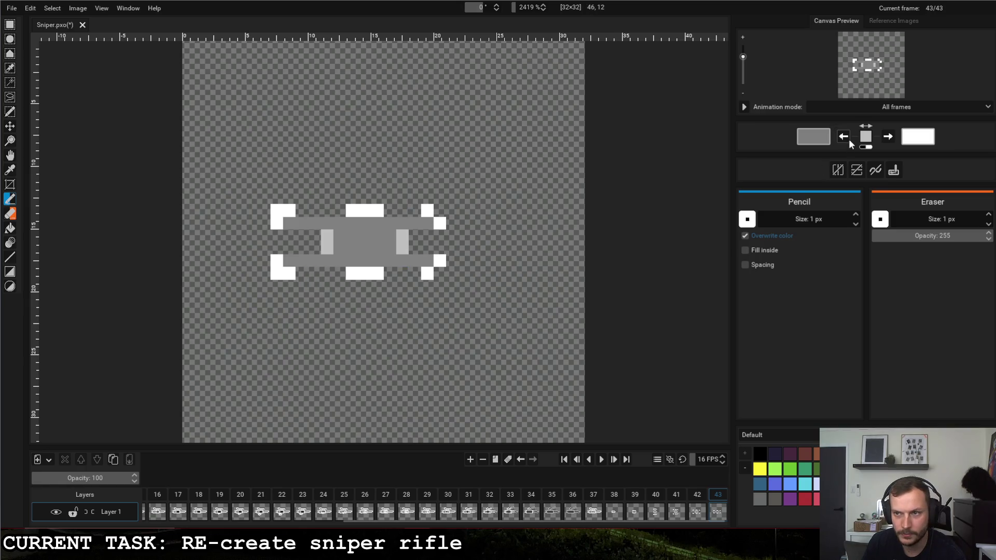
click(888, 137)
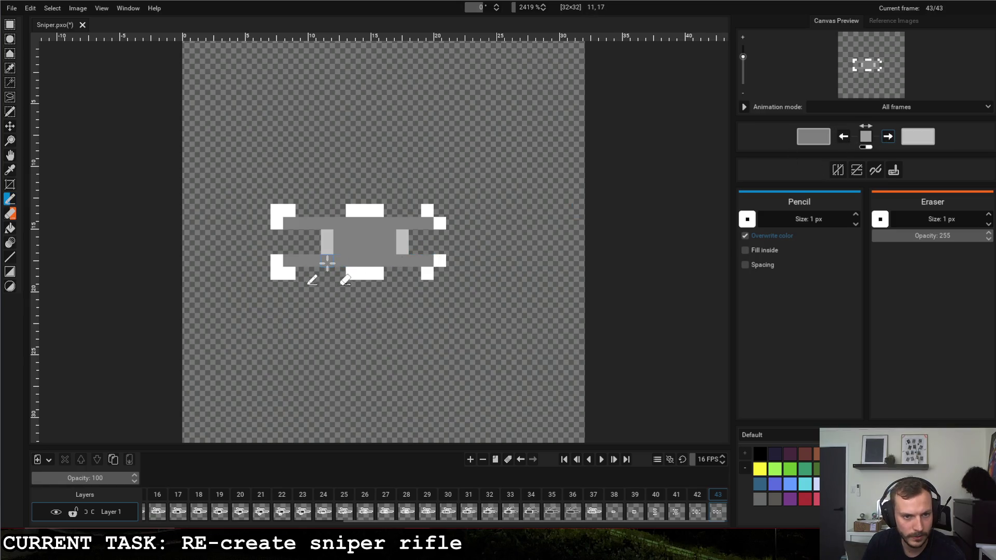
key(x)
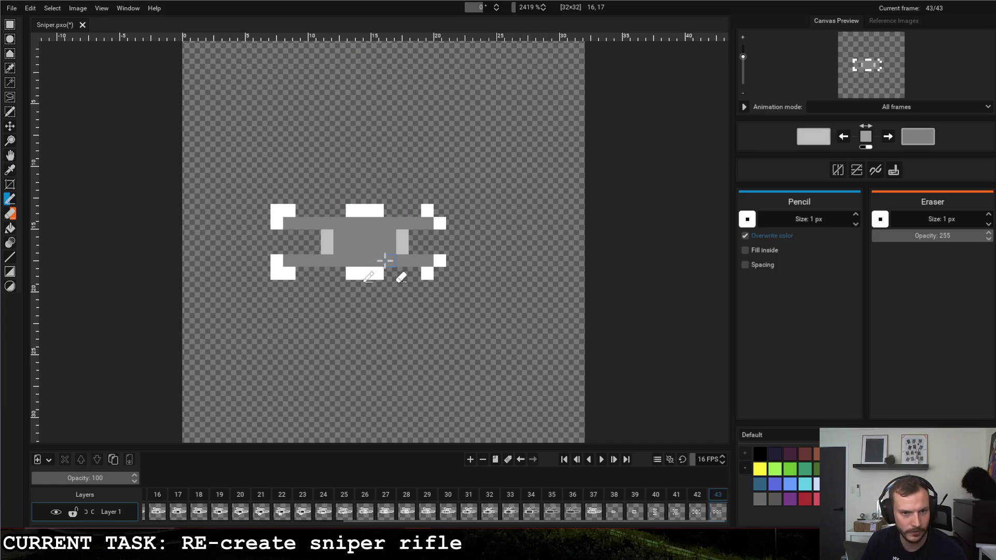
drag(385, 261, 320, 262)
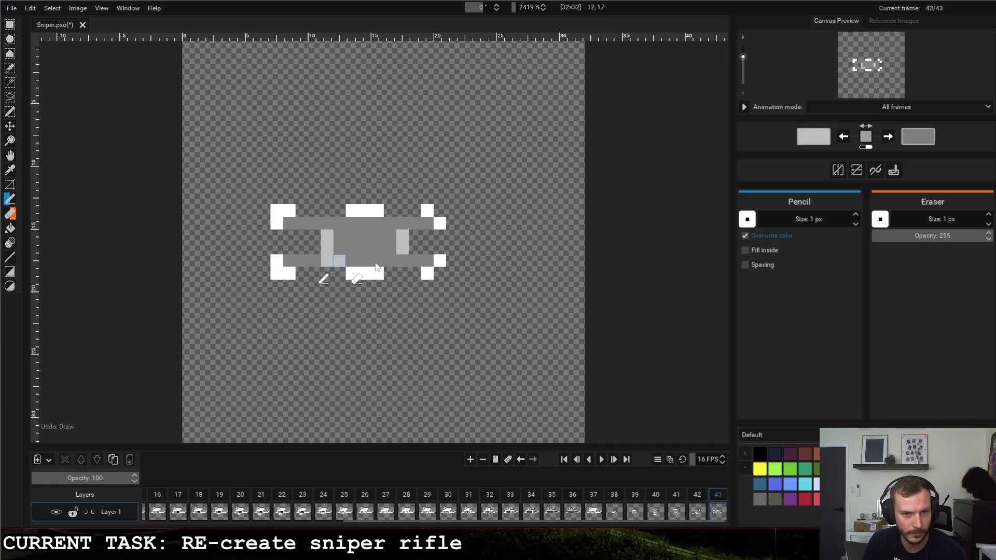
drag(407, 233, 327, 224)
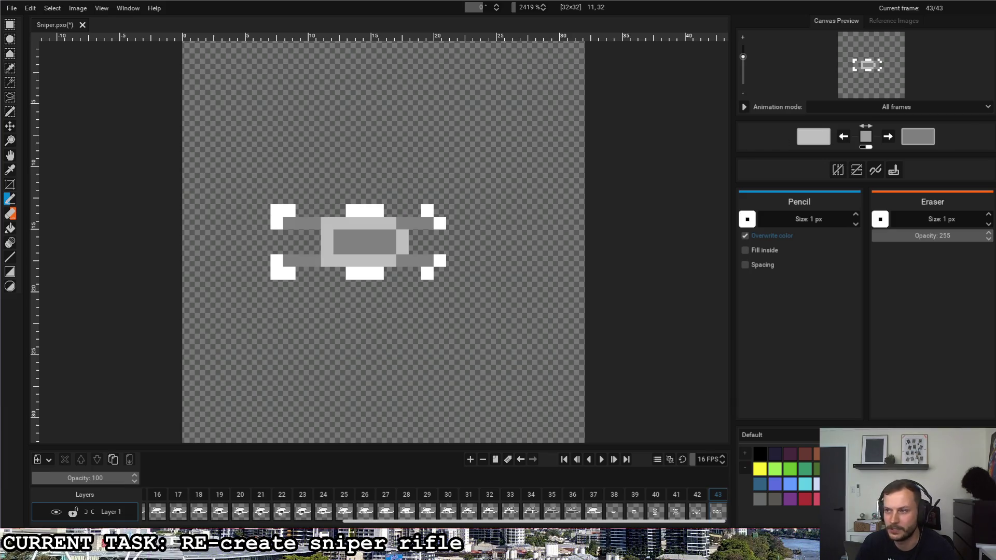
Switch from Pixelorama to the browser showing the Entry/Exit sign image.
key(alt+Tab)
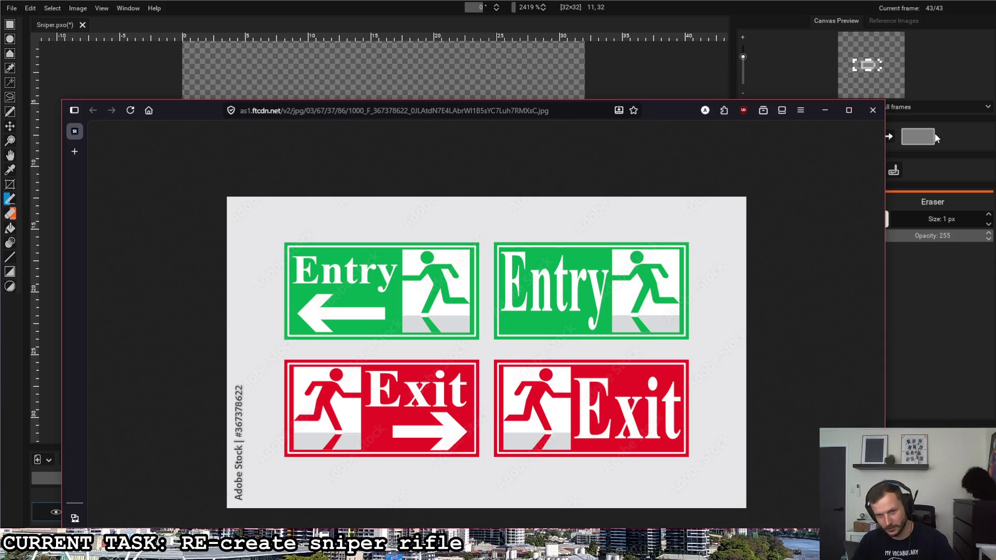
Leave the Entry/Exit sign image and bring the Pixelorama sprite back to the front.
key(alt+Tab)
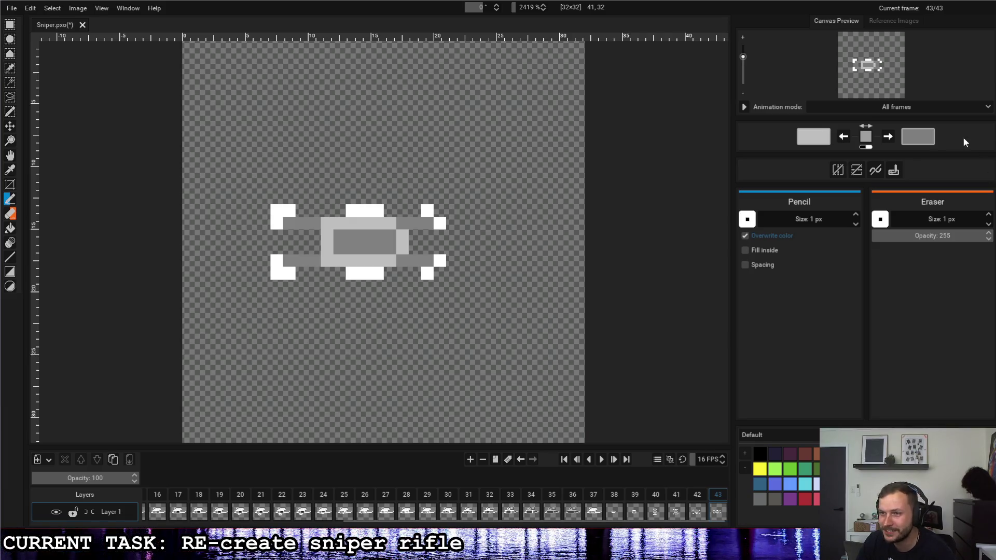
Switch from Pixelorama to Godot's GameMaster.gd script.
key(alt+Tab)
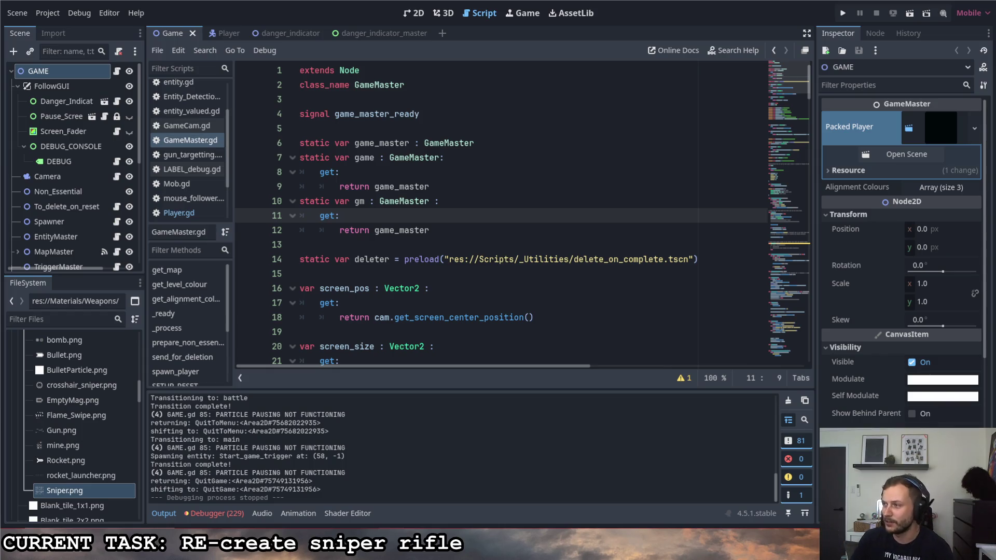
In GameMaster.gd, move to the end of line 12 and inspect the screen_pos getter.
key(Down)
key(Down)
key(Up)
key(End)
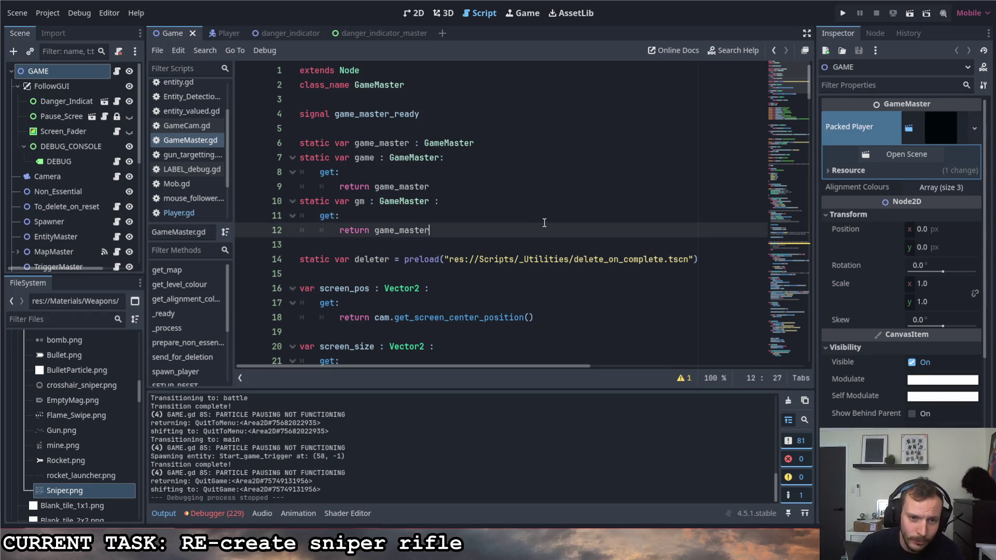
scroll(544, 226, down, 3)
scroll(545, 228, up, 3)
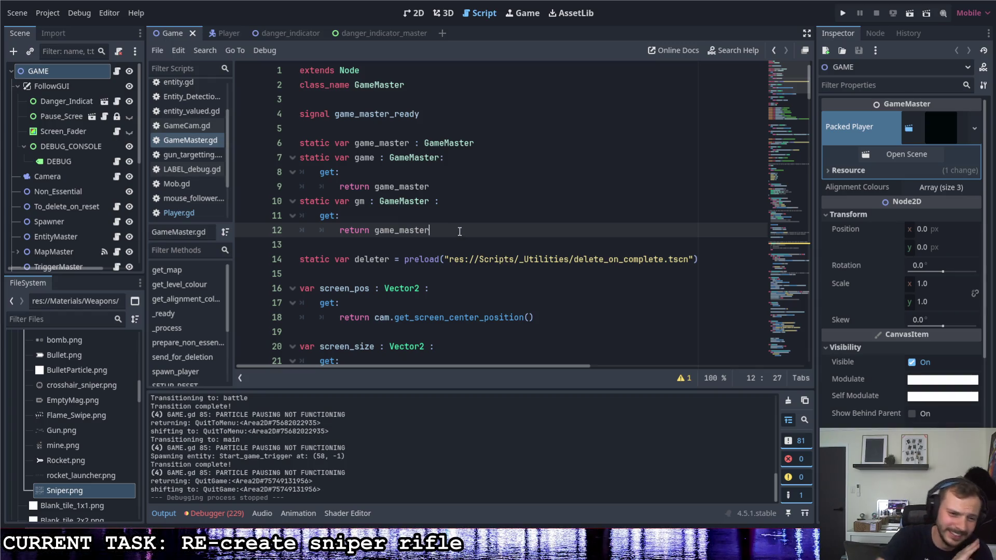
click(360, 317)
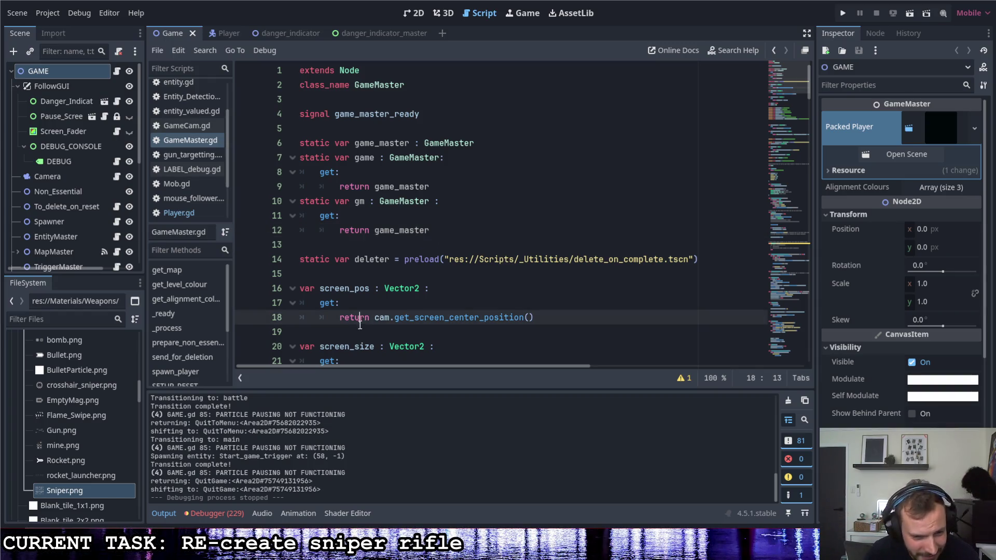
scroll(392, 312, down, 15)
scroll(392, 312, down, 5)
scroll(391, 312, up, 20)
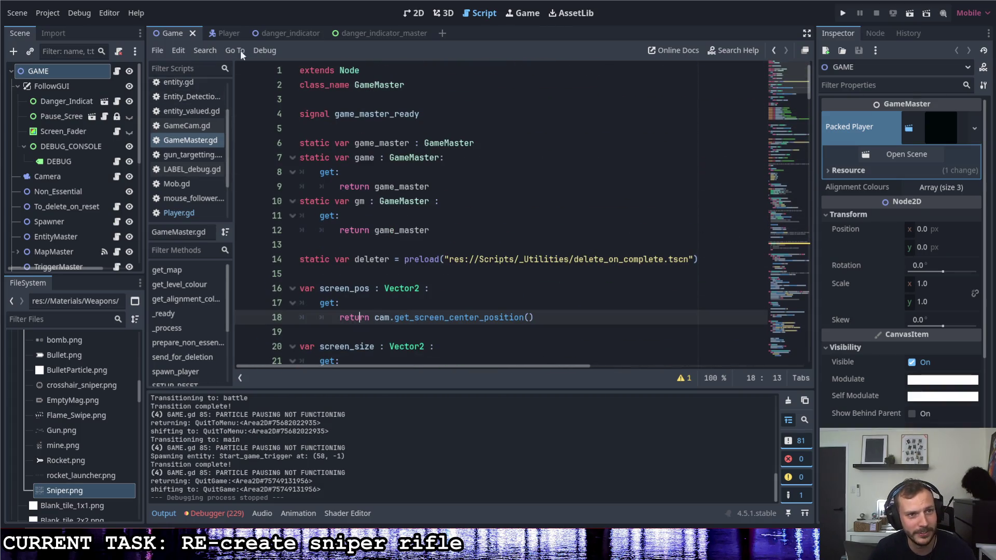
Review the danger_indicator script's danger_local_pos code, then run the game with F5.
click(272, 34)
scroll(439, 353, down, 5)
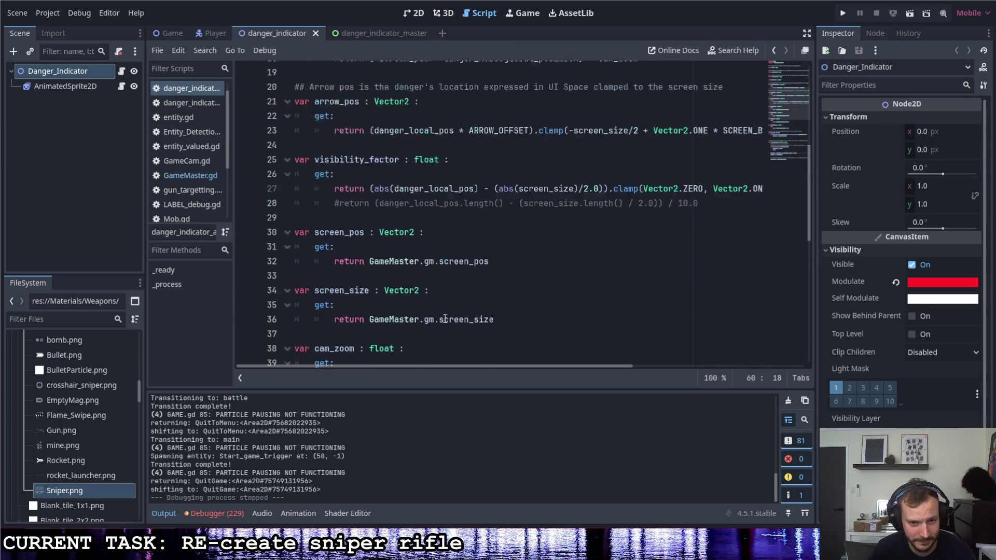
scroll(447, 322, up, 6)
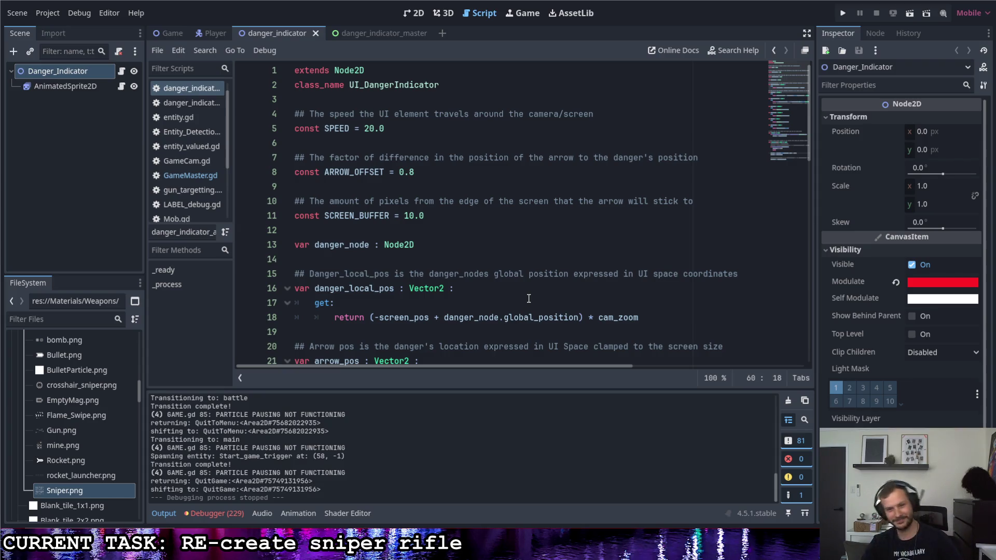
click(529, 300)
click(557, 287)
click(554, 273)
scroll(559, 290, down, 1)
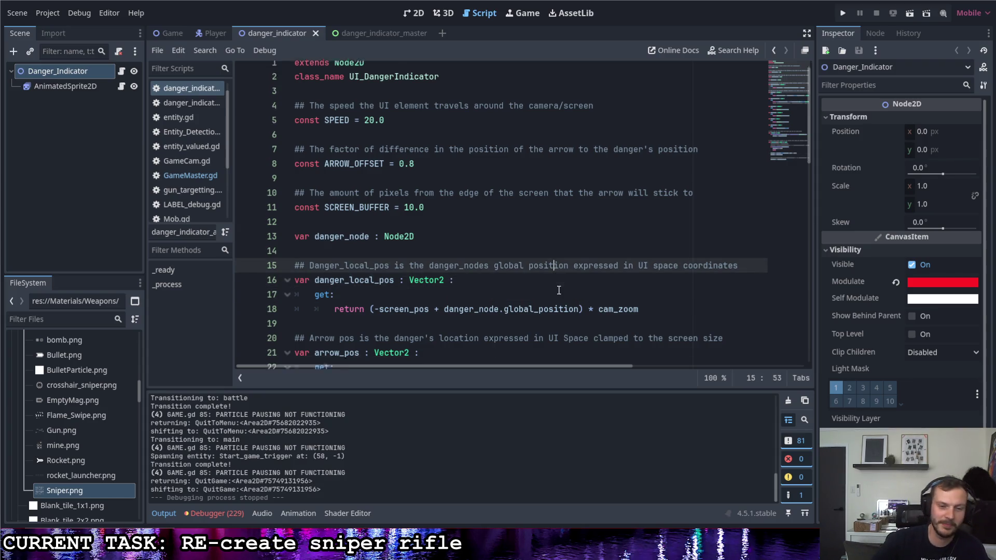
scroll(558, 290, down, 5)
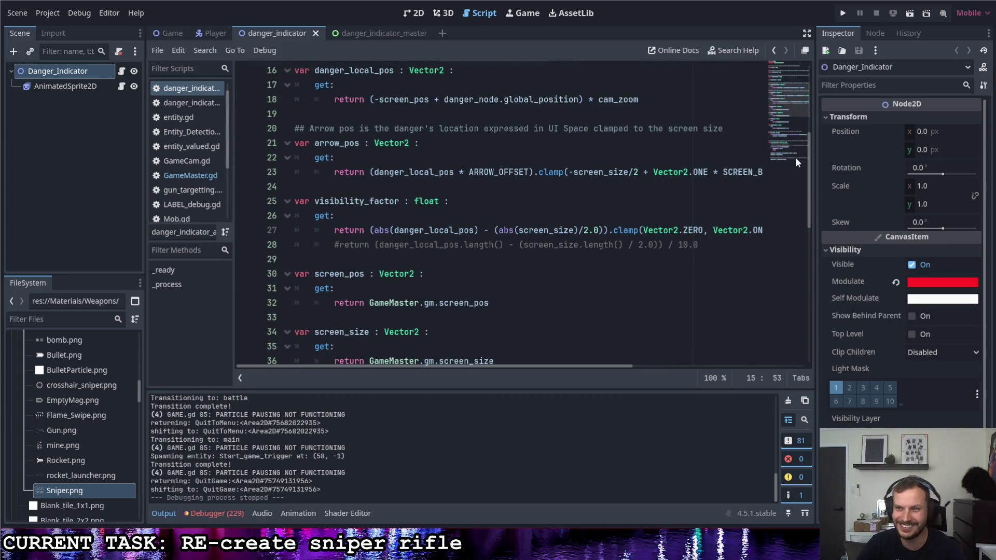
key(F5)
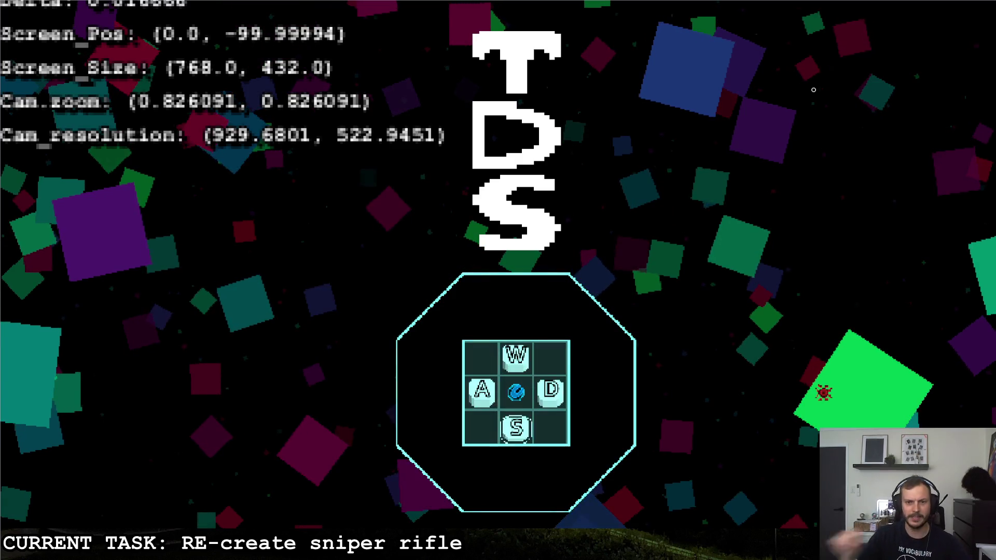
Move right down the corridor into the next room and shoot the red enemy.
key(d)
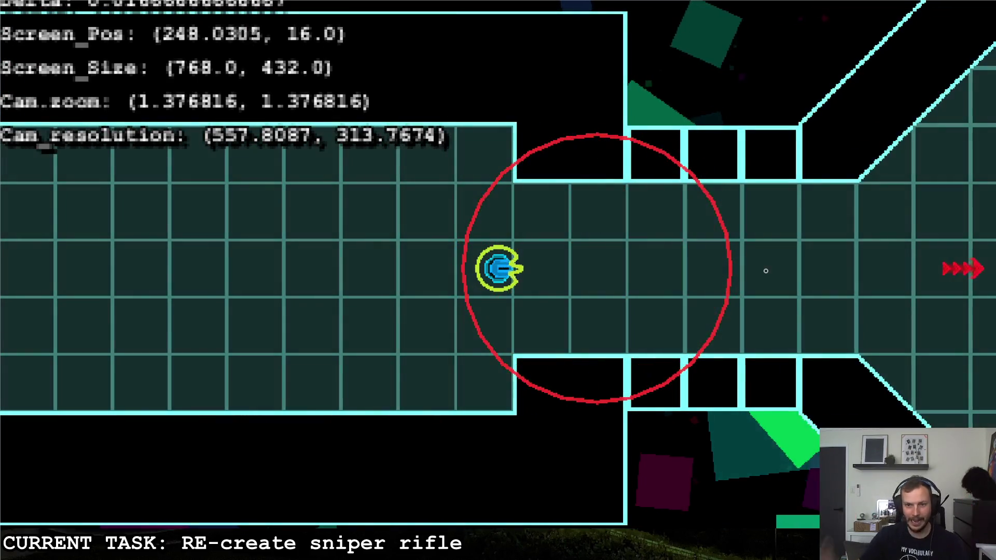
key(d)
key(d)
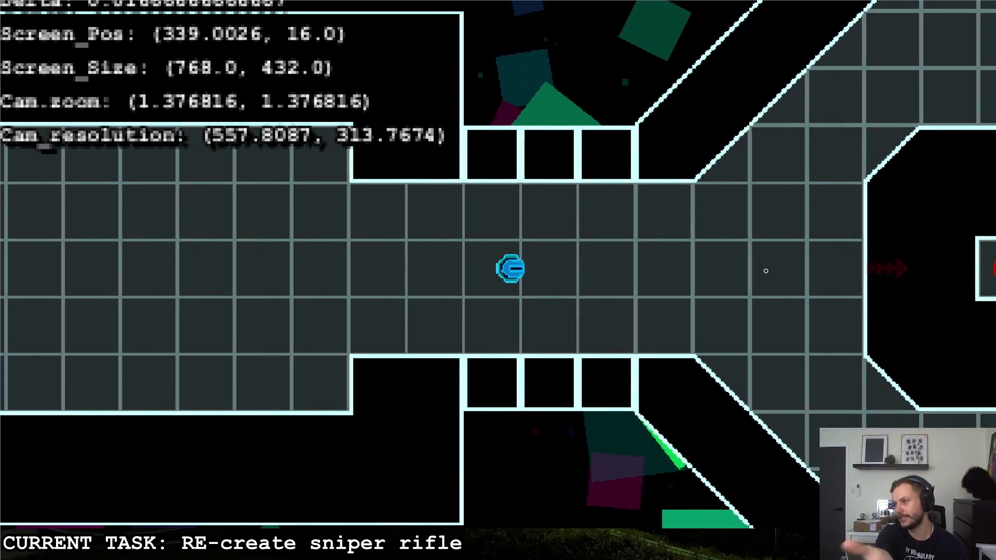
key(s)
key(d)
key(s)
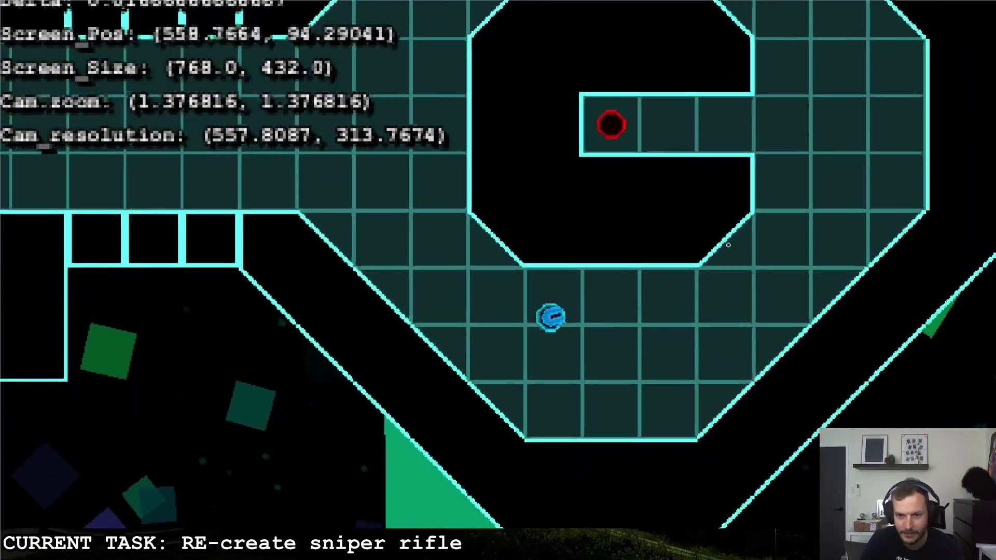
key(w)
click(363, 180)
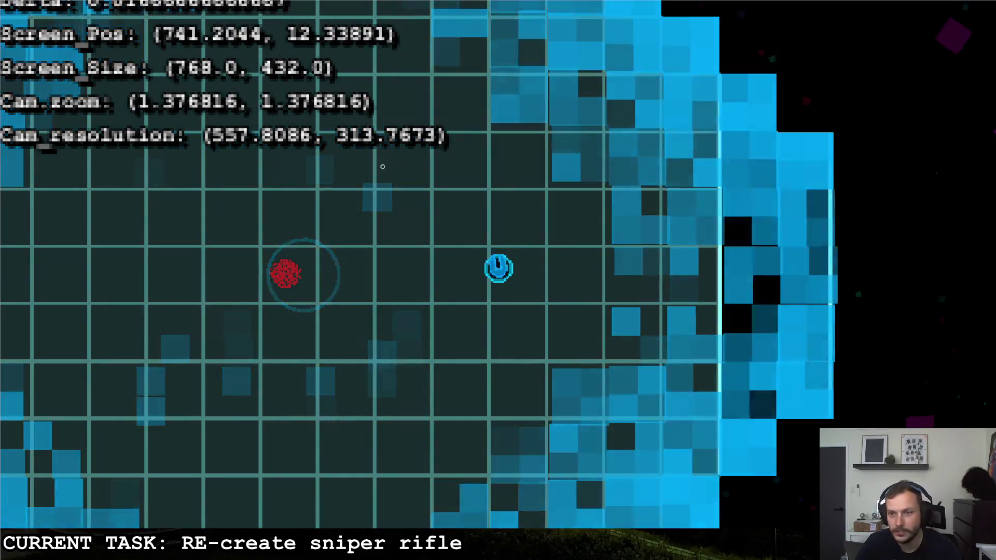
Move around the arena with WASD, heading down-left while slashing at enemies.
key(w)
key(a)
key(w)
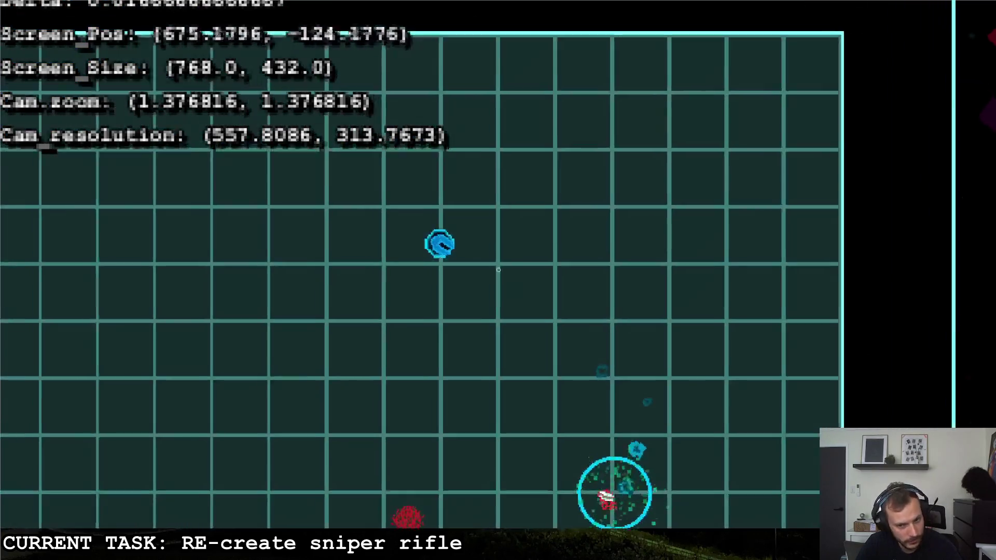
key(s)
key(d)
key(s)
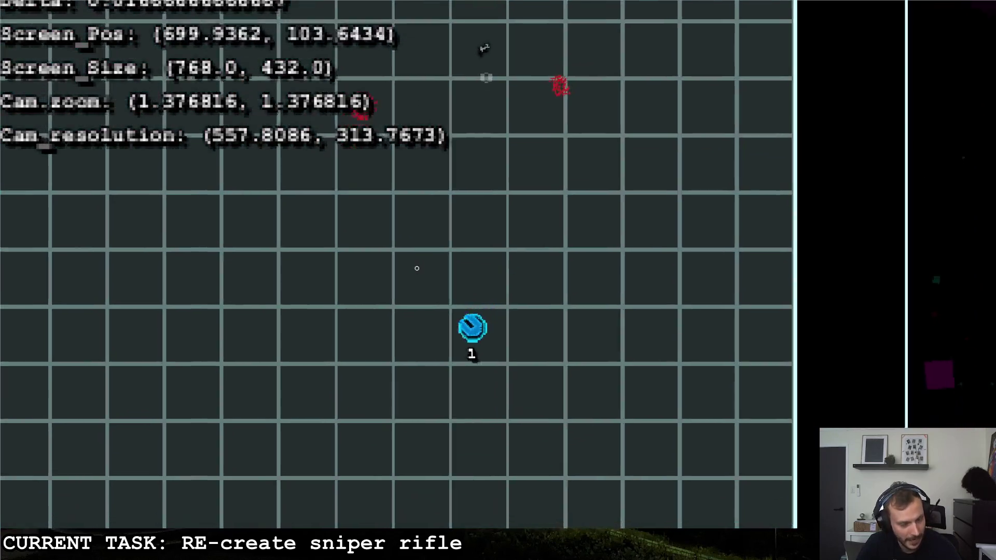
key(a)
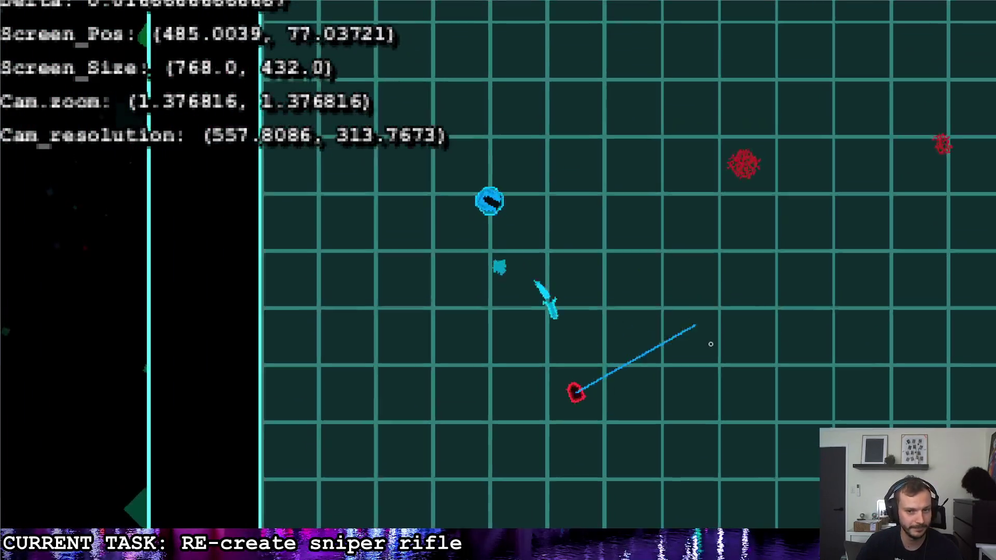
key(s)
key(a)
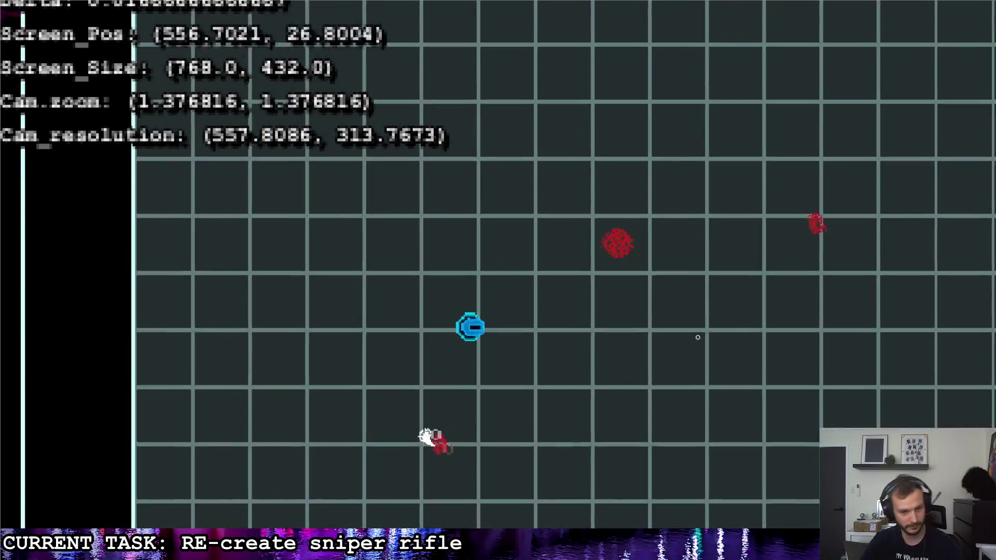
Switch weapons, pause and choose Back, then move right and fire in the new room.
key(2)
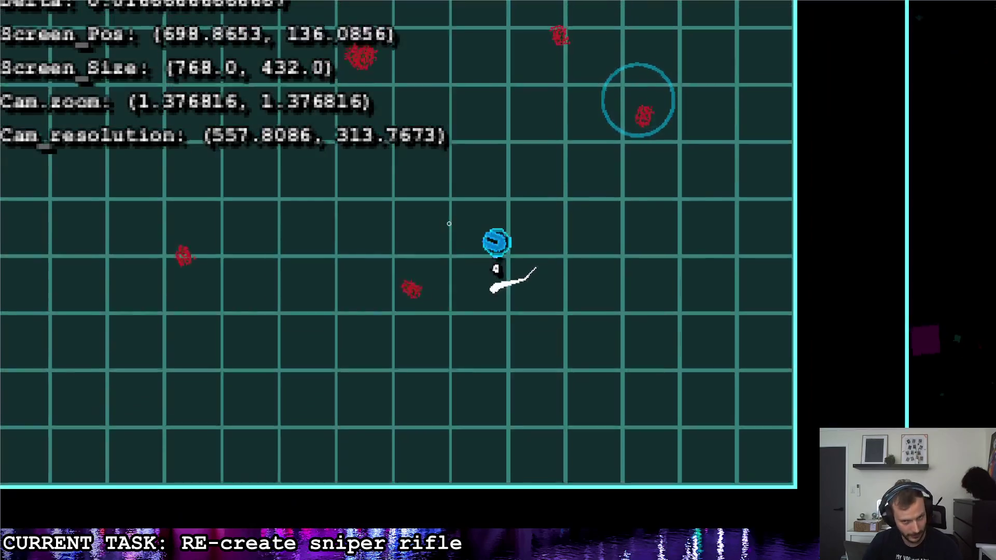
key(4)
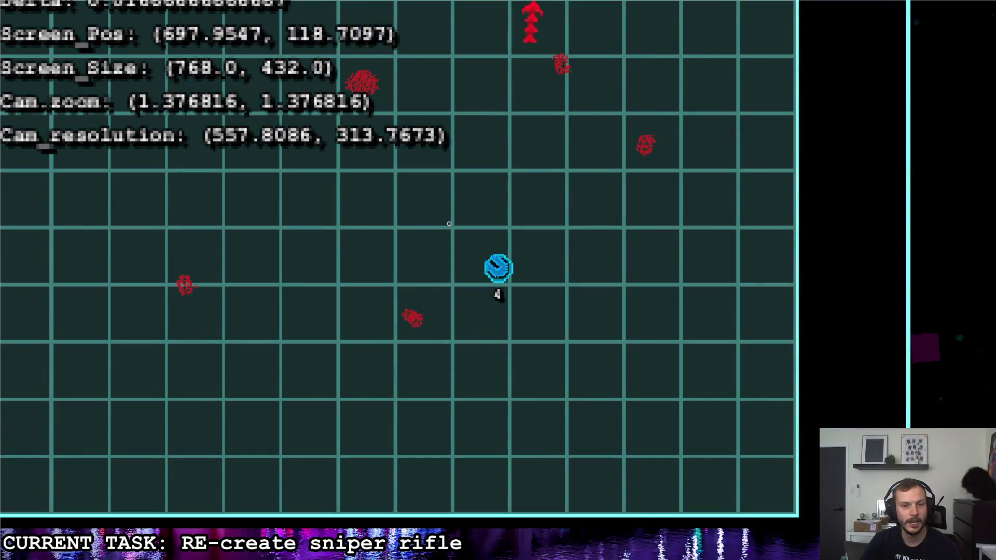
key(Escape)
key(Left)
key(Return)
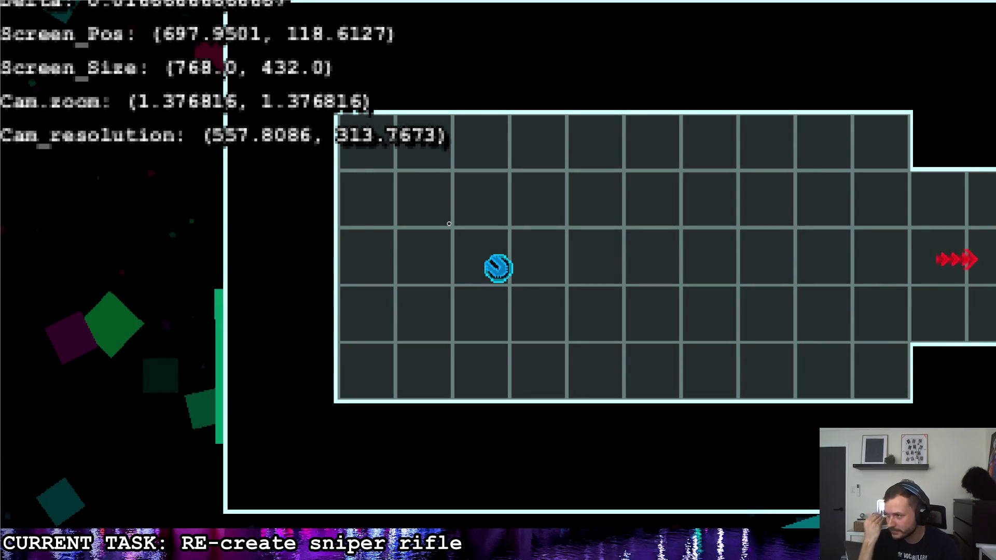
key(d)
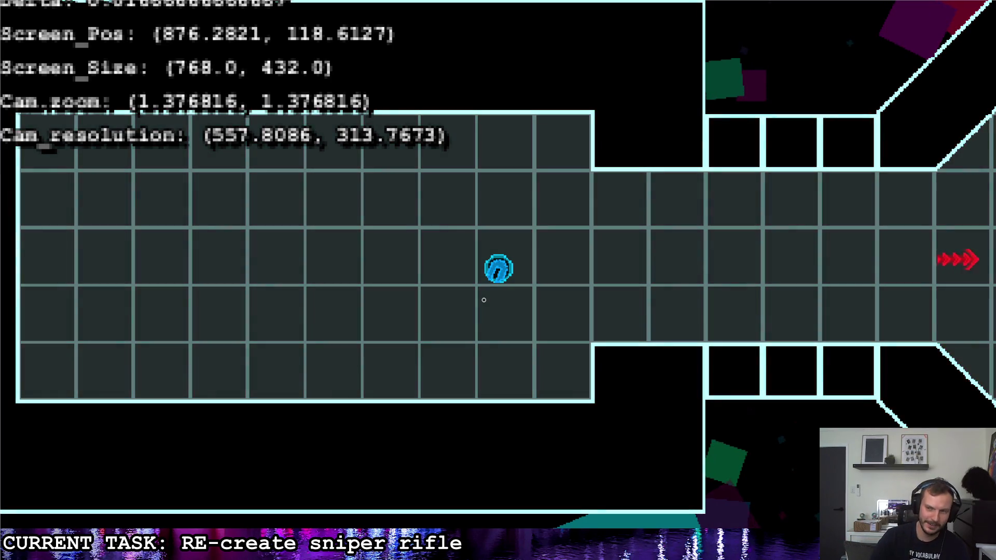
click(483, 300)
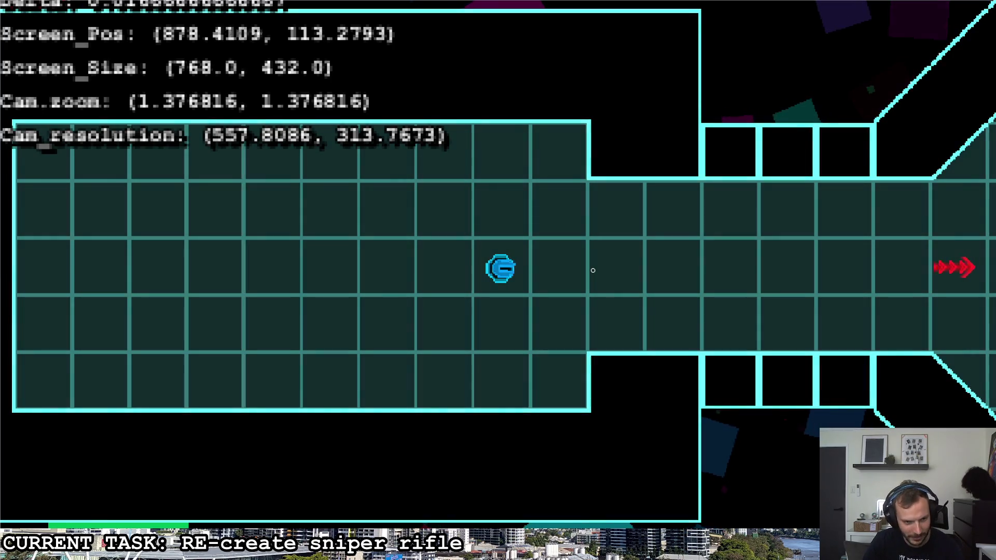
Dash and move the player through the octagonal and rectangular rooms, shooting the red enemies.
key(space)
key(d)
key(s)
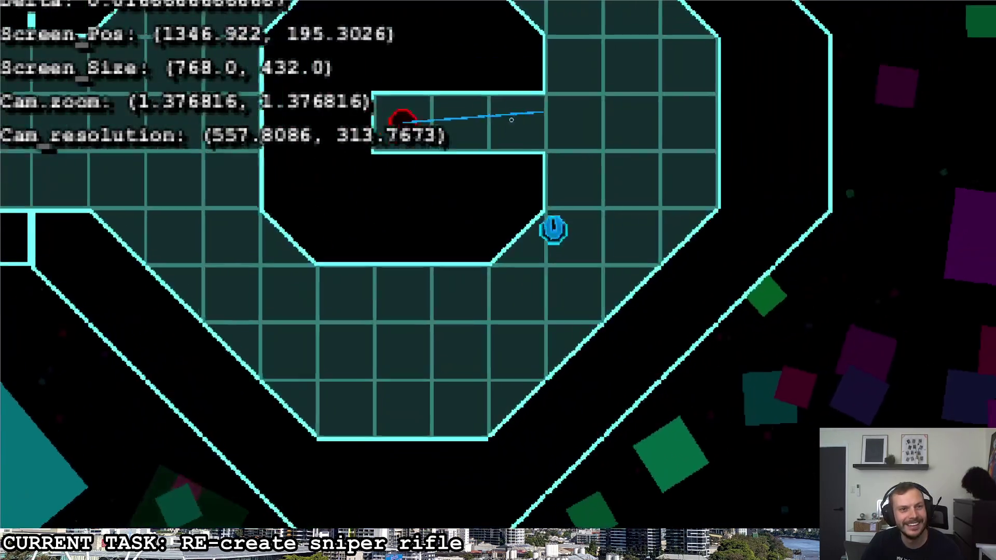
key(w)
click(295, 249)
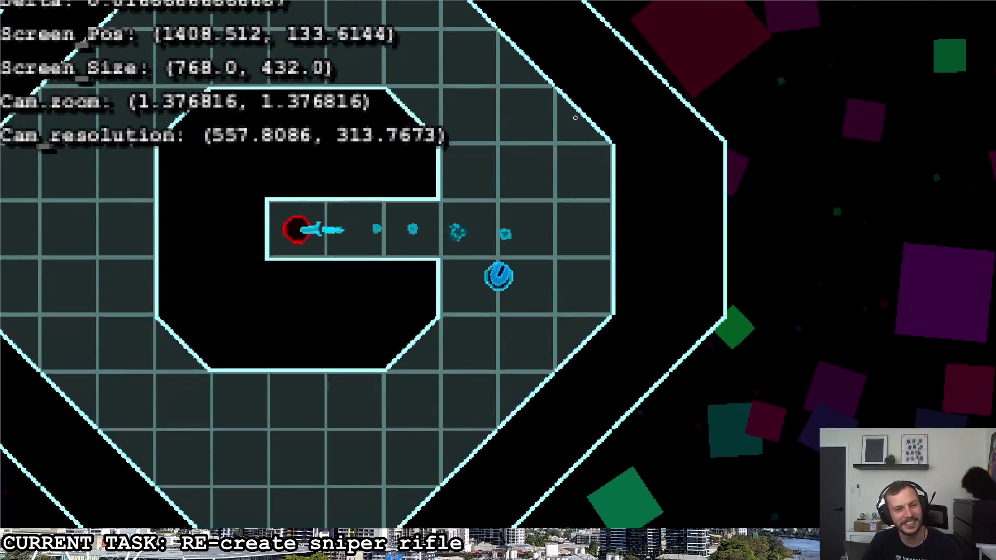
key(s)
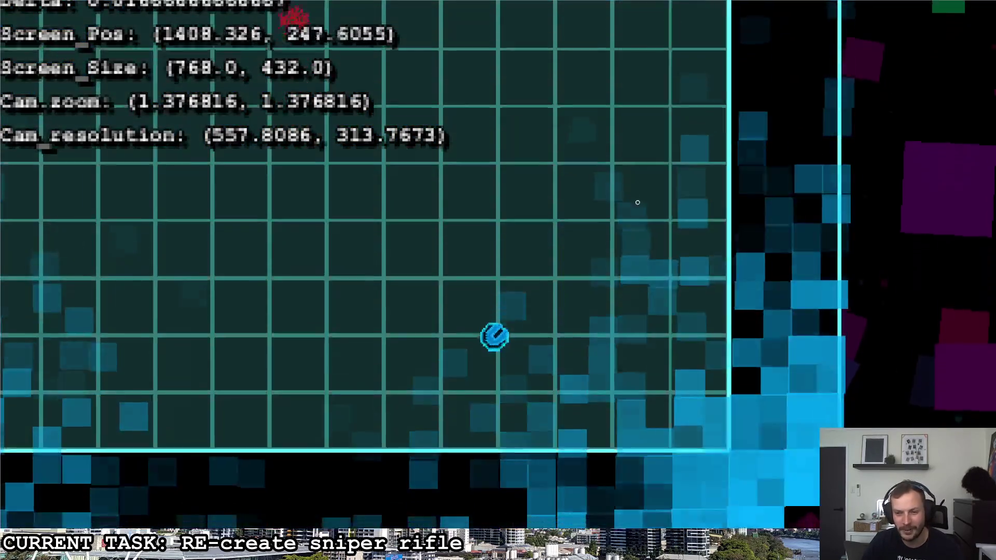
key(a)
key(w)
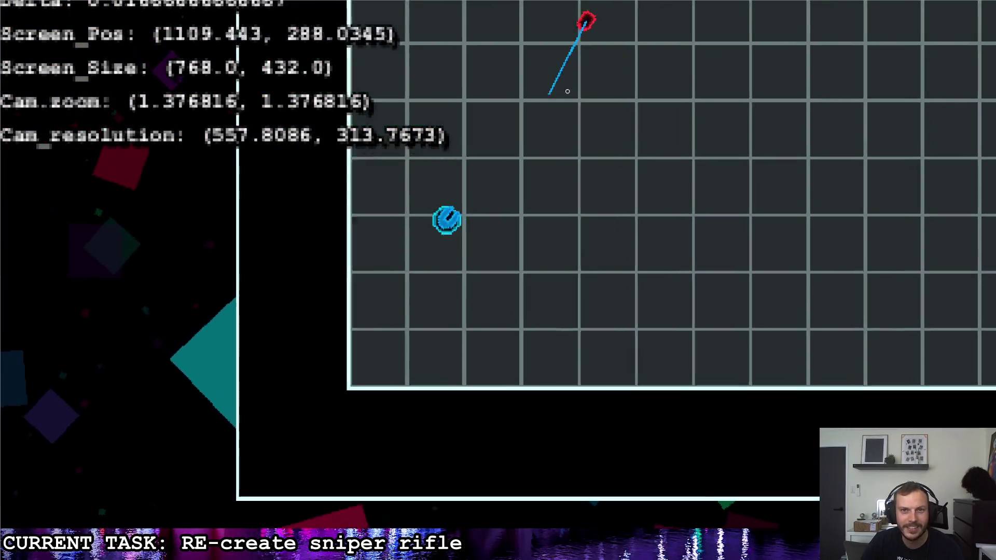
click(603, 114)
key(w)
key(d)
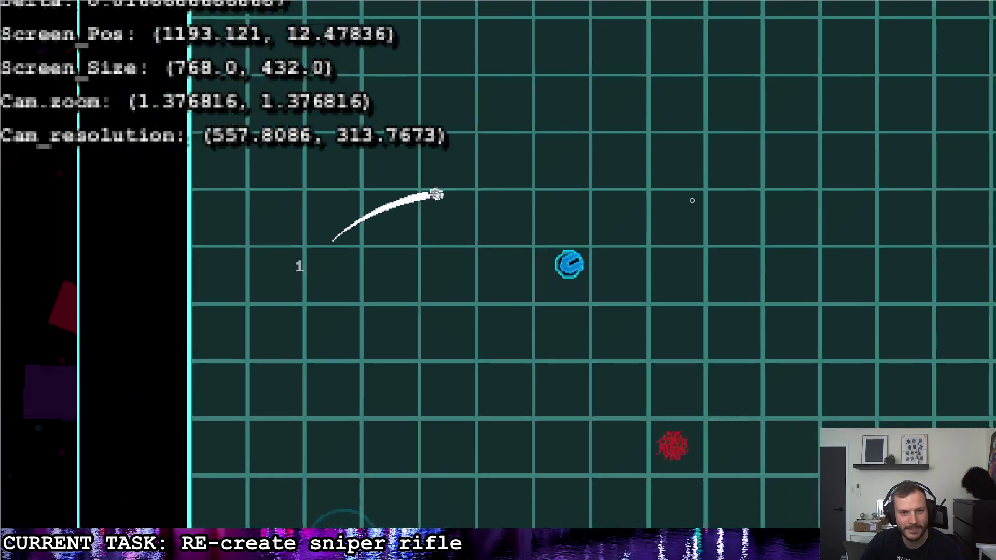
Pause and quit the running game, then switch back to the Sniper.pxo sprite.
key(Escape)
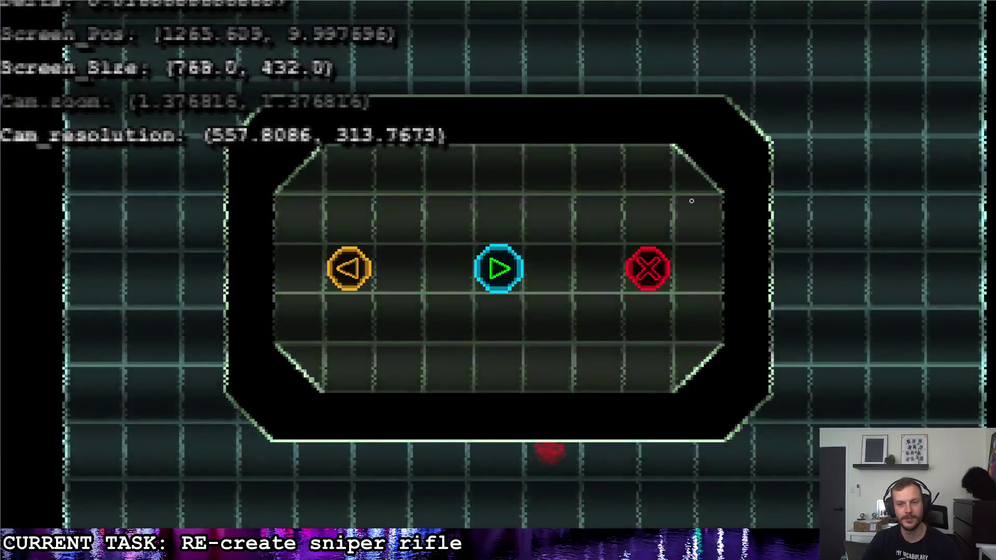
key(Return)
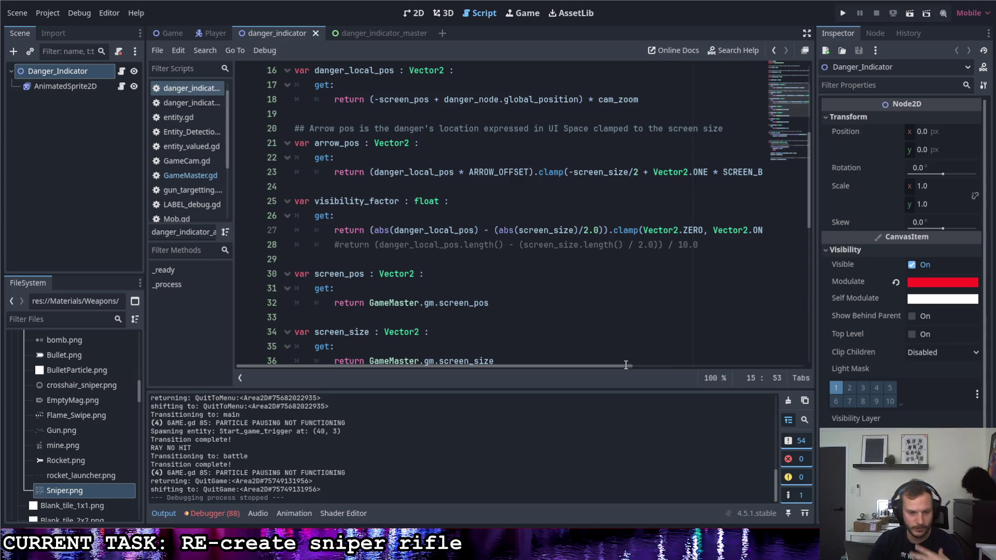
key(alt+Tab)
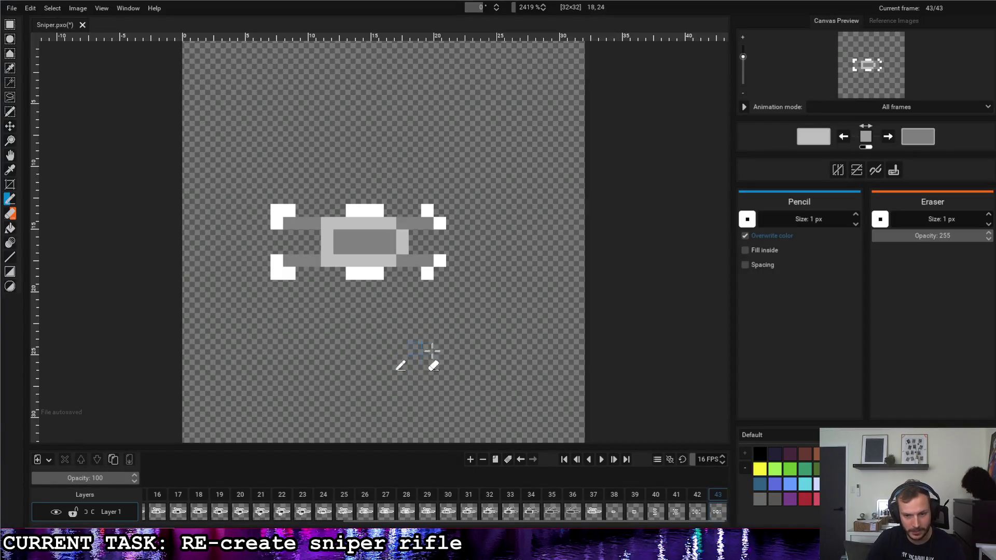
Play the animation from frame 38, then inspect frames 39 and 40.
click(615, 497)
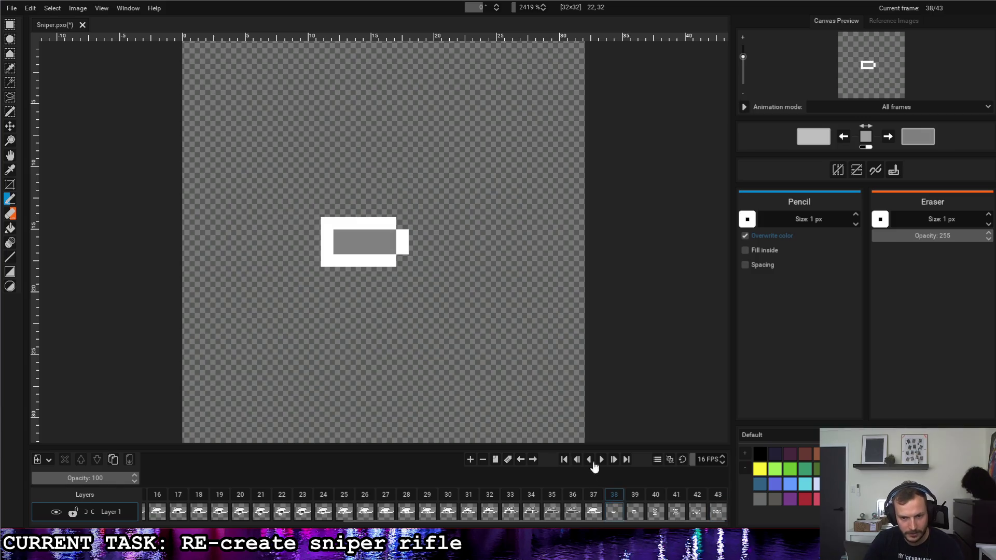
click(601, 460)
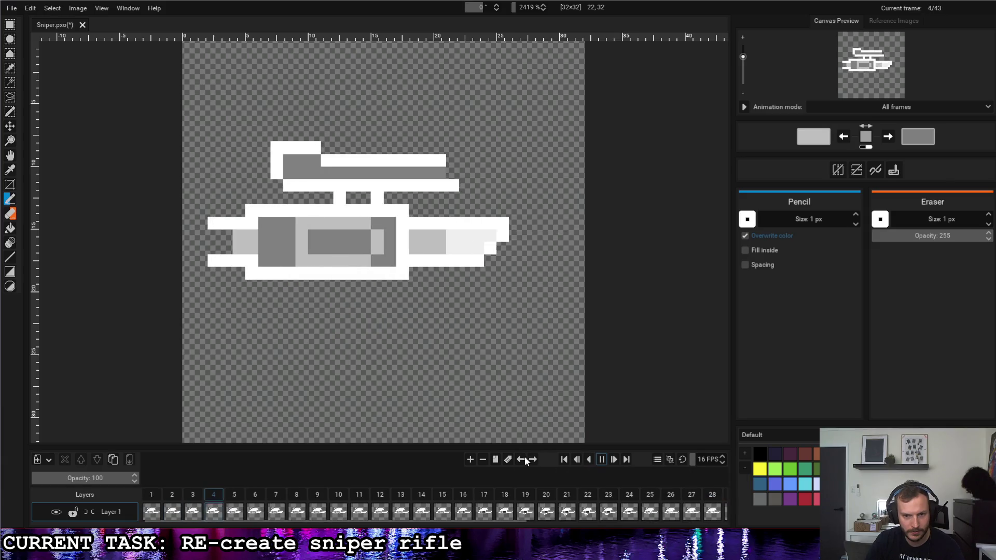
key(space)
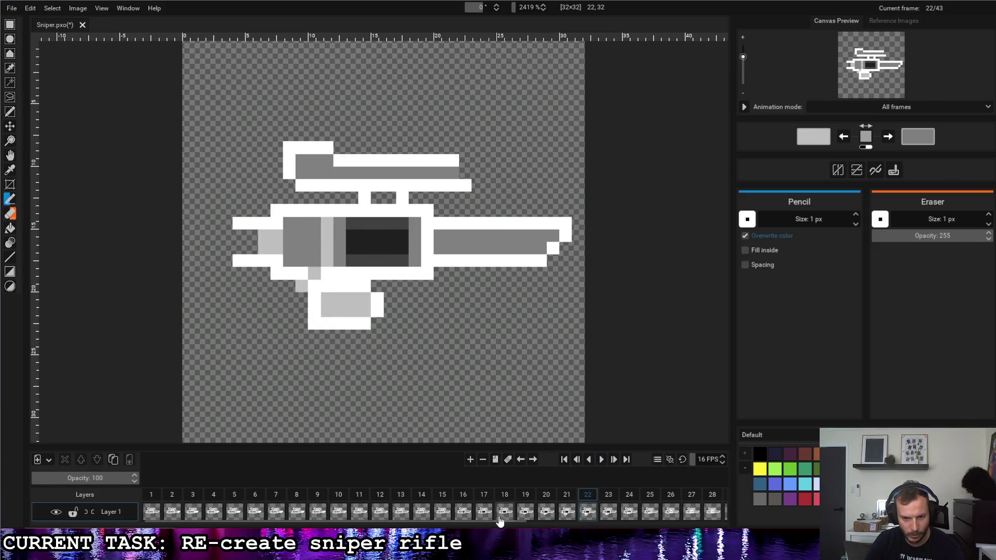
scroll(499, 514, down, 5)
click(660, 495)
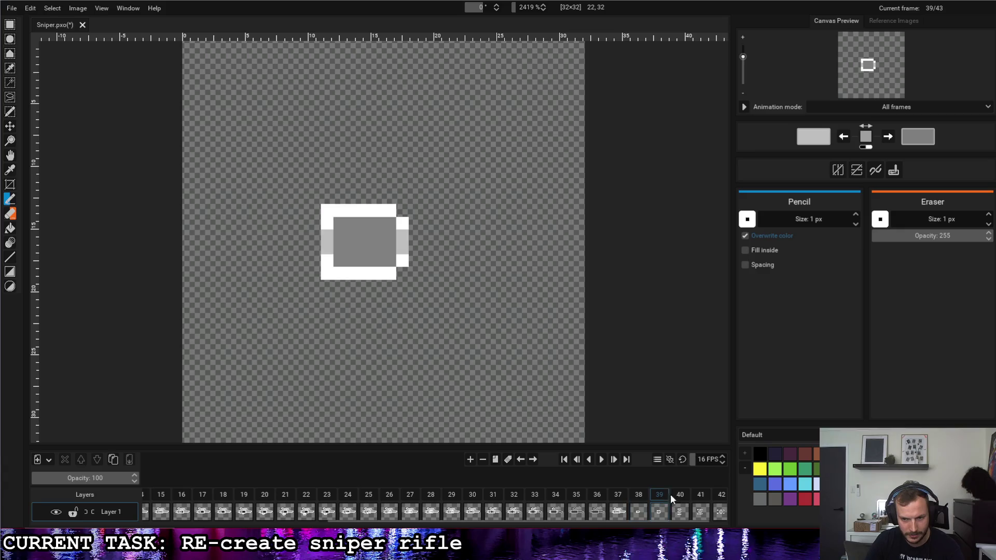
click(678, 498)
scroll(685, 521, down, 1)
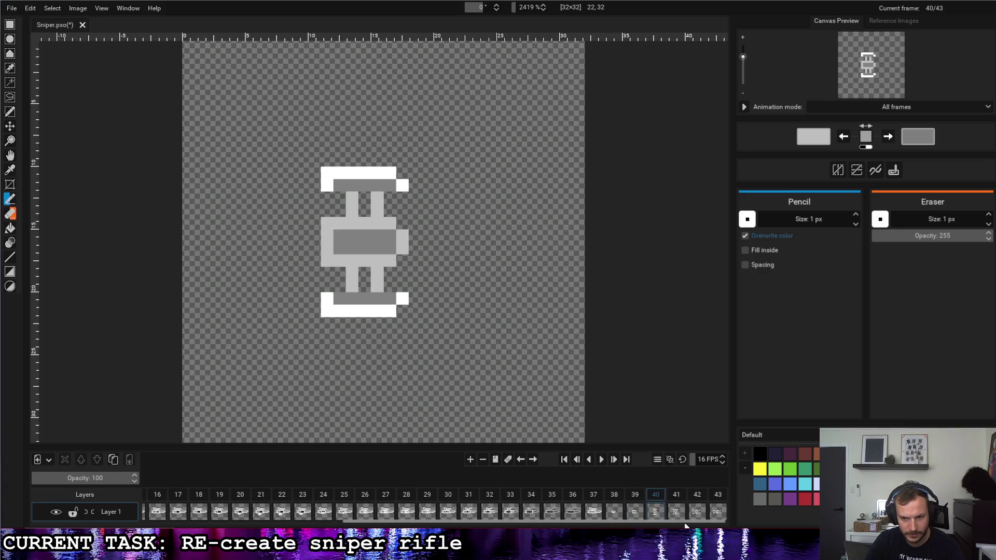
Duplicate frame 40 as a new frame 41 and preview the ending from frame 38.
click(495, 461)
scroll(670, 506, down, 1)
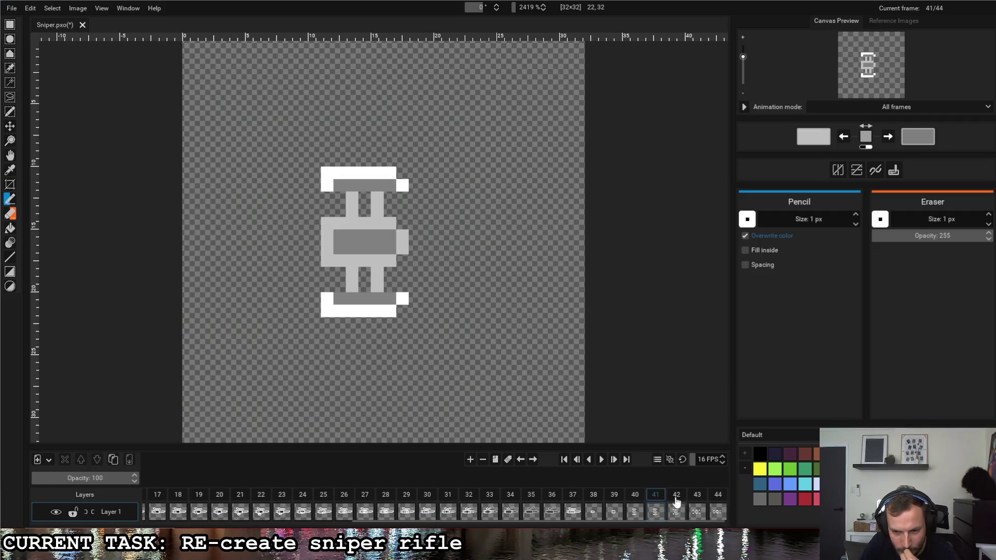
click(599, 500)
click(600, 460)
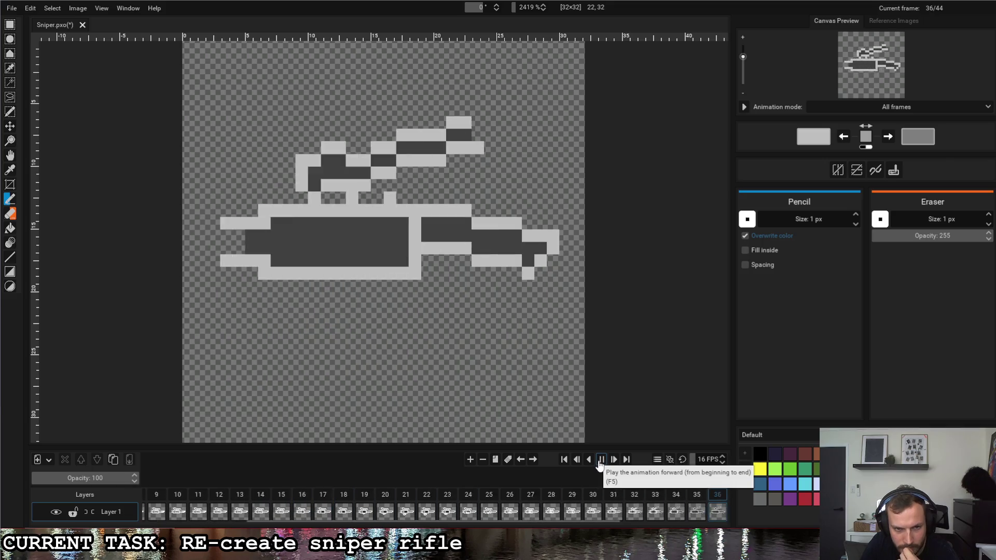
click(692, 496)
click(711, 497)
scroll(654, 498, right, 5)
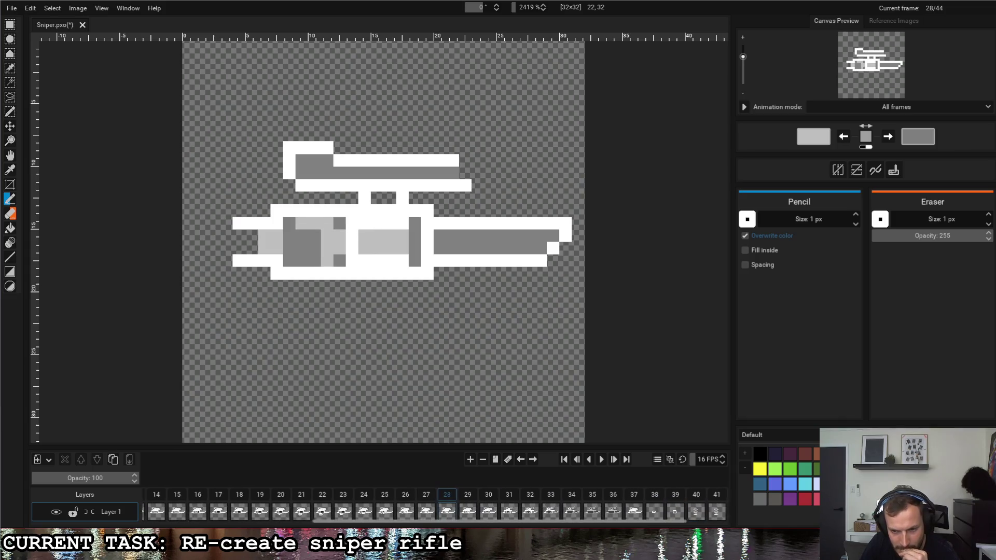
click(653, 497)
click(695, 497)
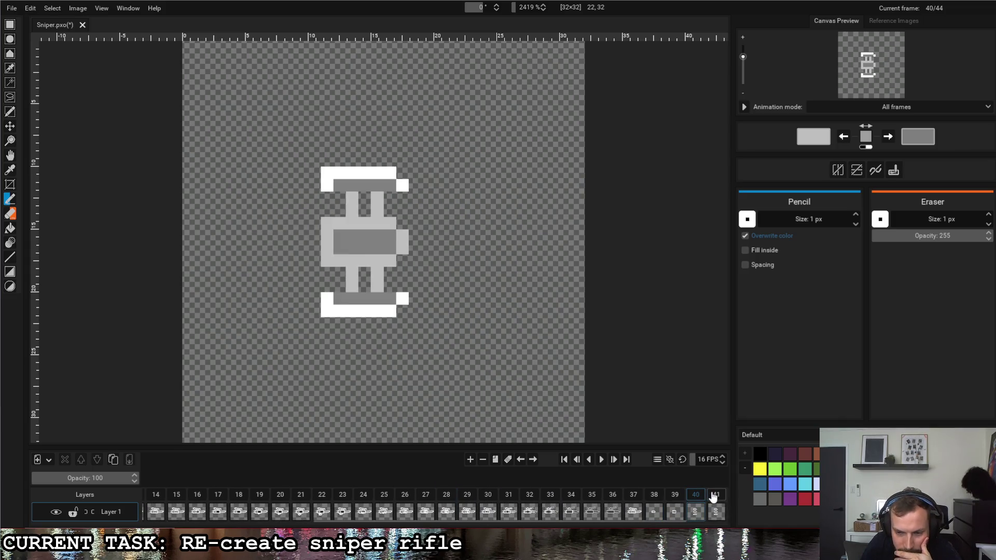
With Rectangular Selection, lower the top bar one pixel and raise the bottom bar one pixel.
click(9, 24)
mouse_move(321, 177)
mouse_down()
mouse_move(418, 196)
mouse_move(409, 204)
mouse_up()
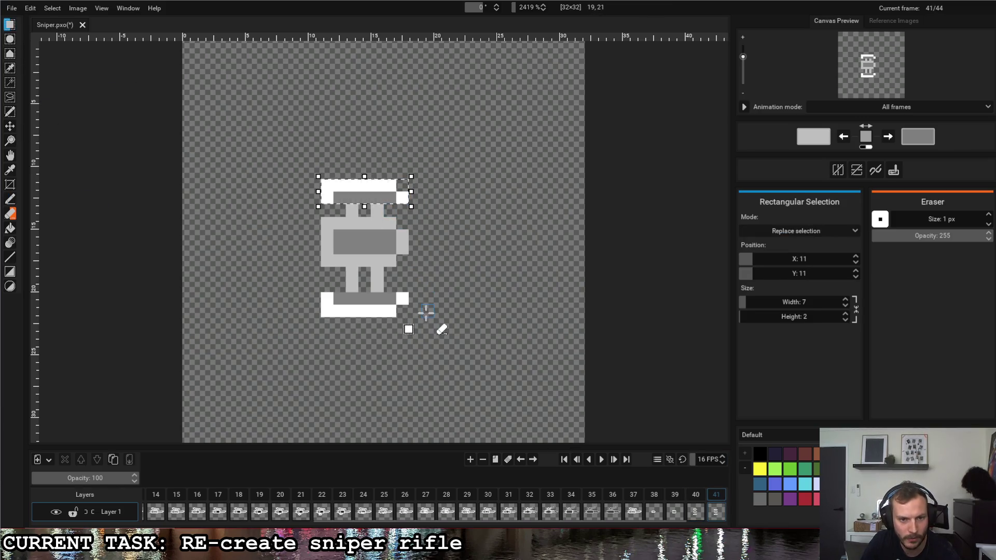
mouse_move(320, 292)
mouse_down()
mouse_move(410, 317)
mouse_move(404, 299)
mouse_up()
click(537, 363)
Inspect frames 42, 43 and 44, then return to frame 38.
scroll(664, 519, down, 3)
click(678, 496)
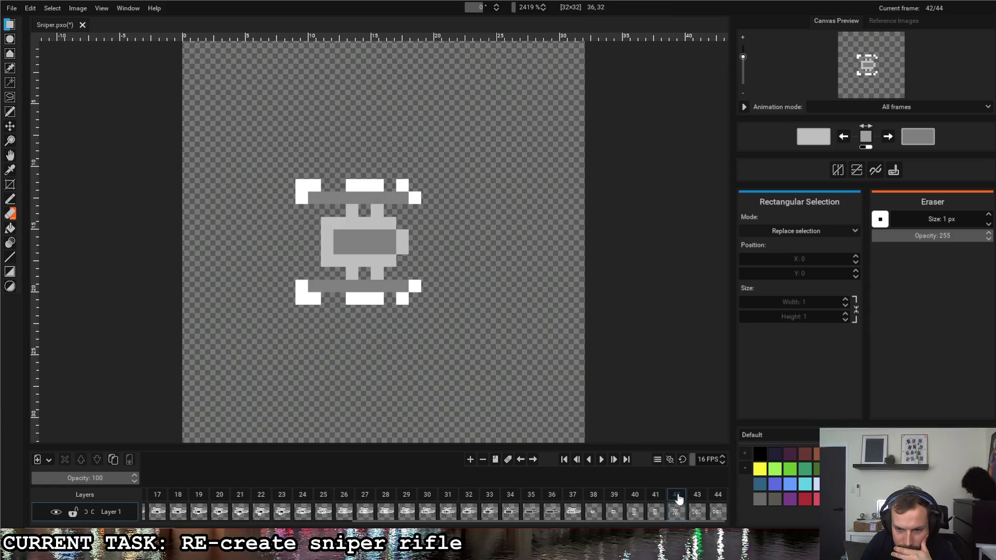
click(699, 497)
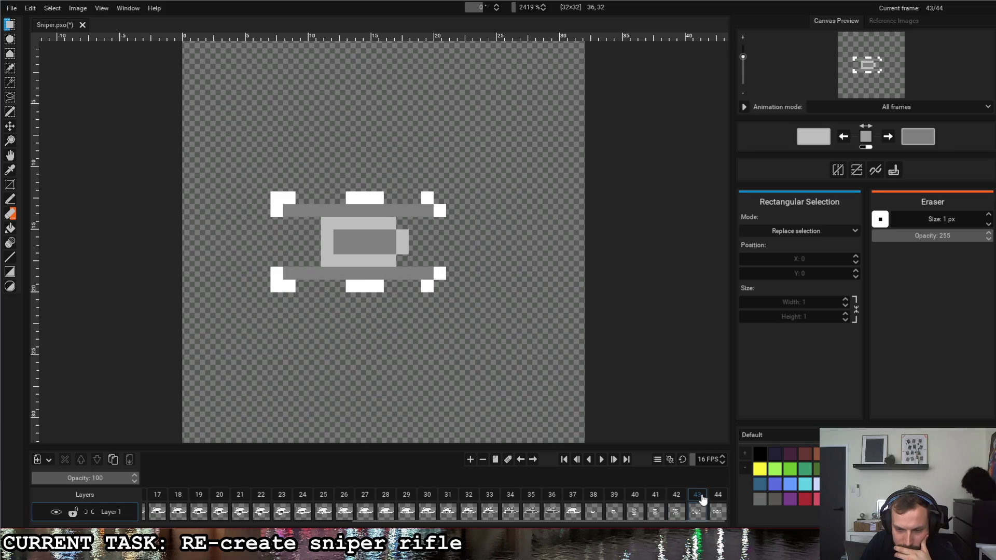
click(719, 497)
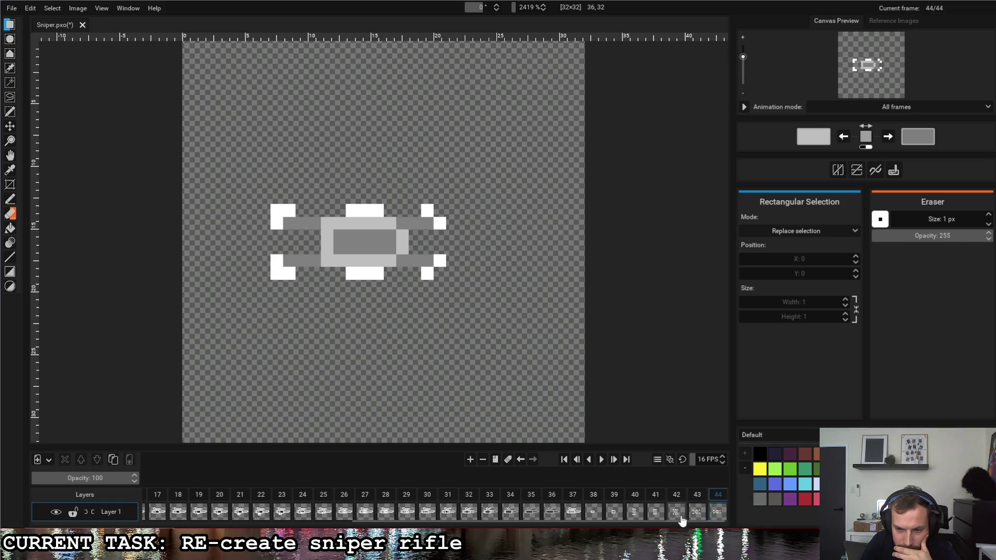
click(594, 499)
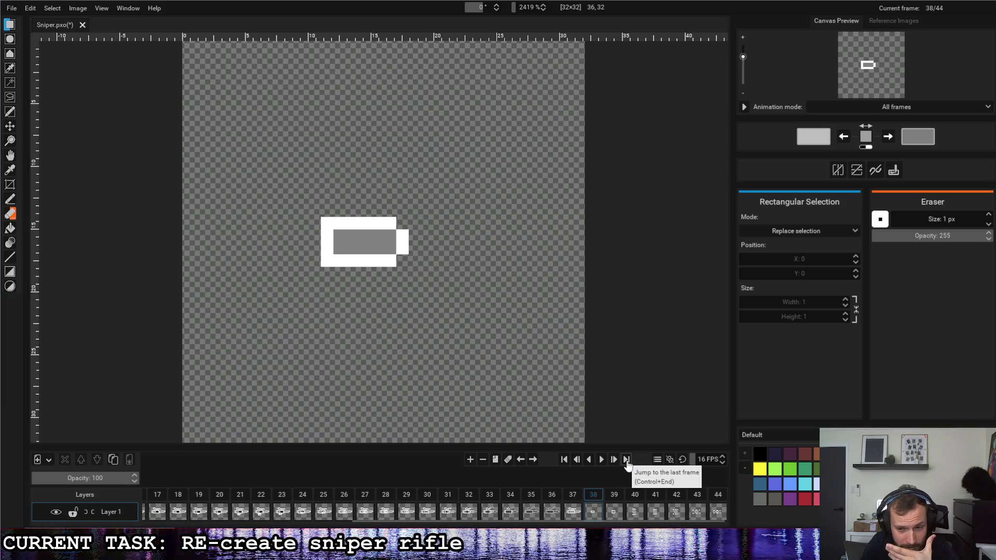
Turn off looping, play the ending once from frame 38, and compare frames 41 and 42.
click(683, 463)
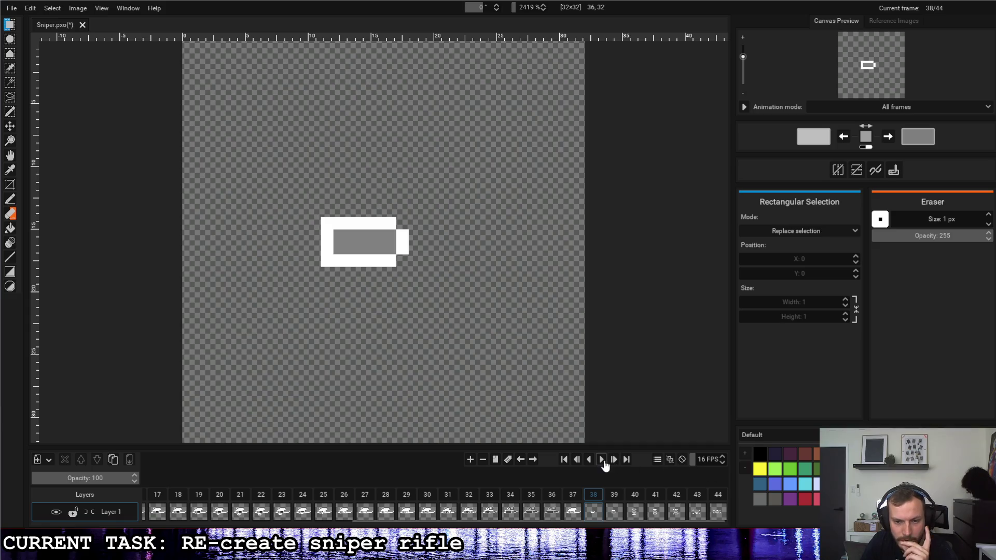
click(602, 461)
click(591, 503)
click(602, 460)
click(602, 460)
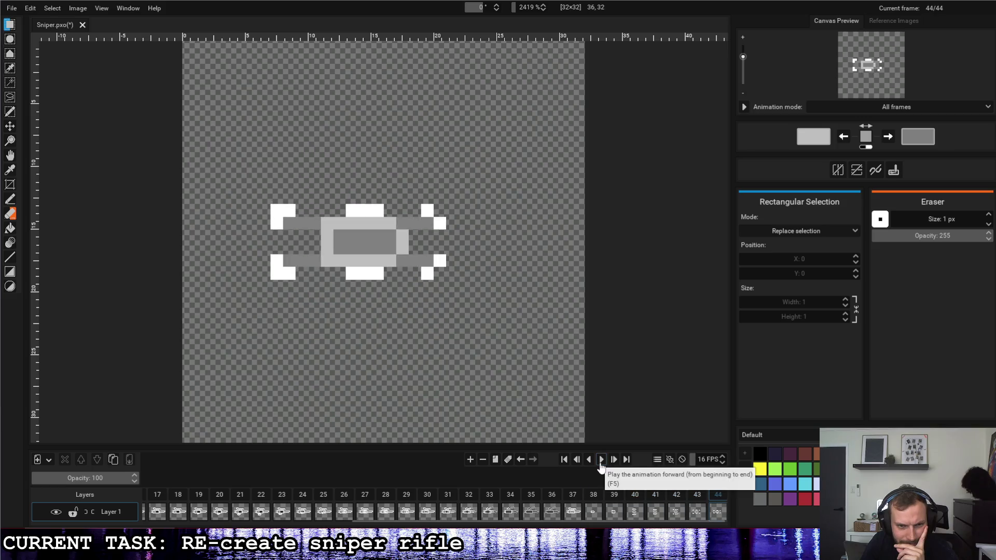
click(657, 494)
click(680, 498)
click(656, 499)
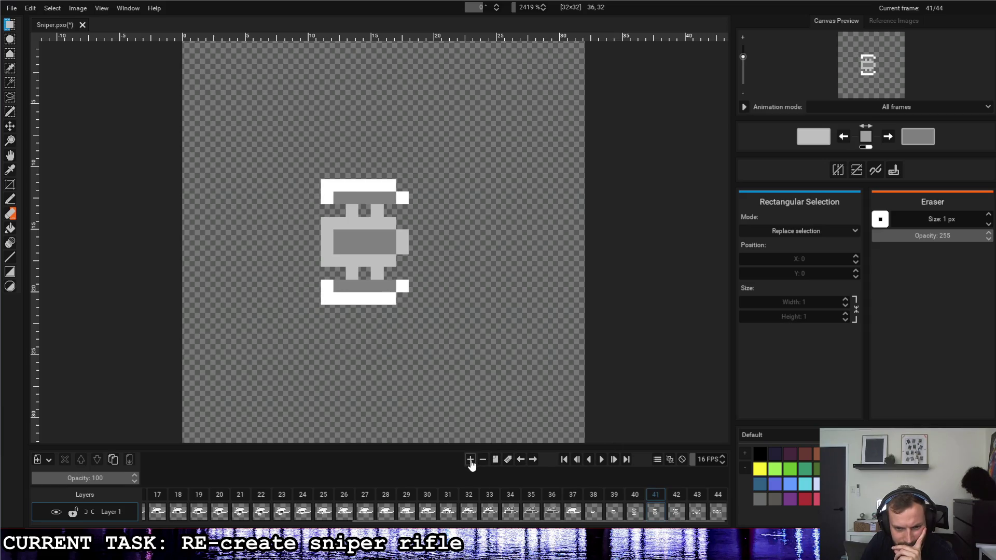
Duplicate frame 41 and preview the ending from frames 38 and 39 through the last frame.
click(499, 462)
click(592, 497)
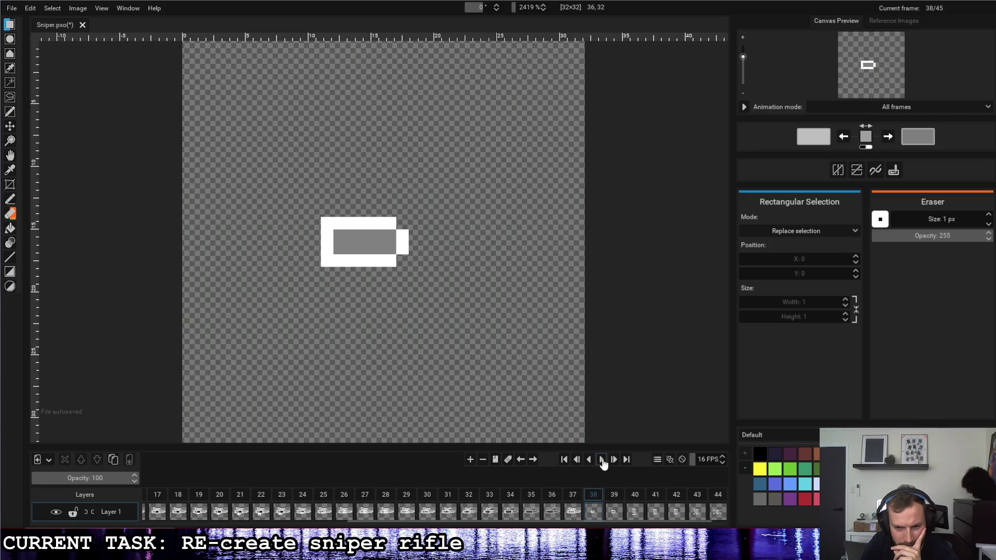
click(602, 461)
click(591, 496)
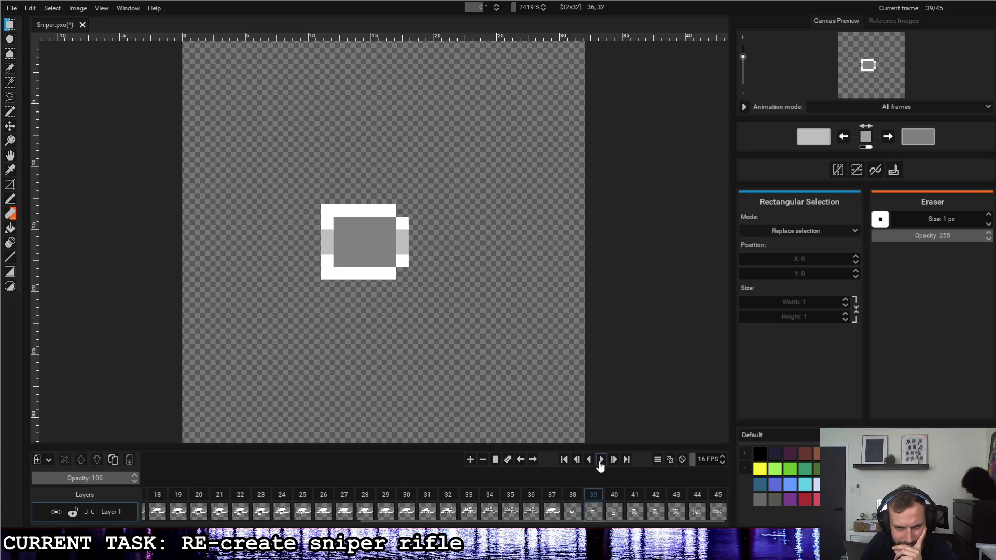
click(601, 466)
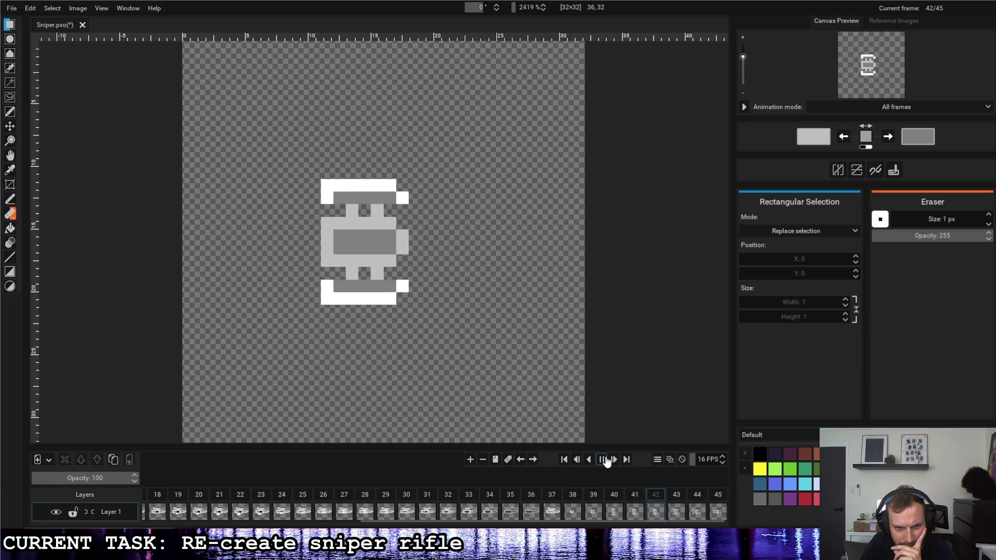
click(602, 465)
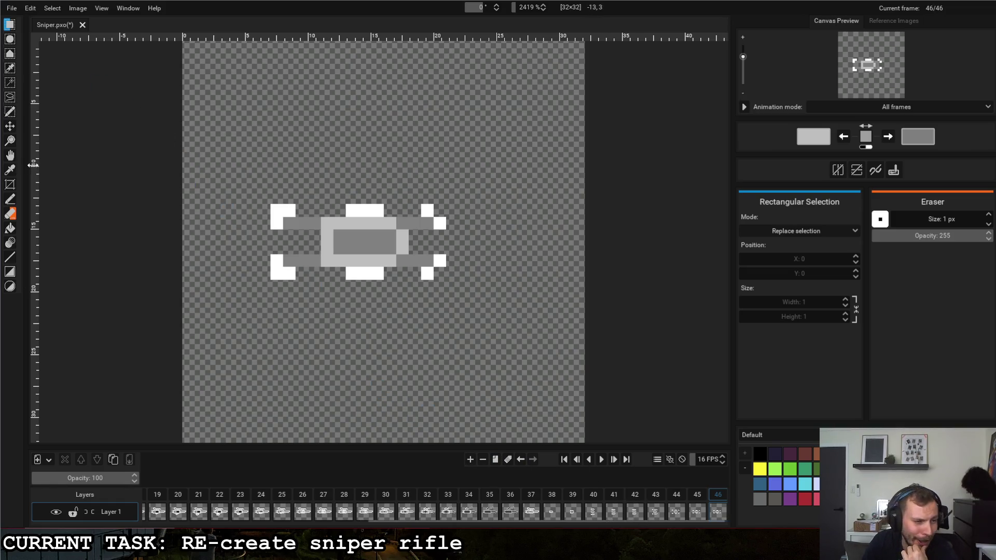
click(9, 201)
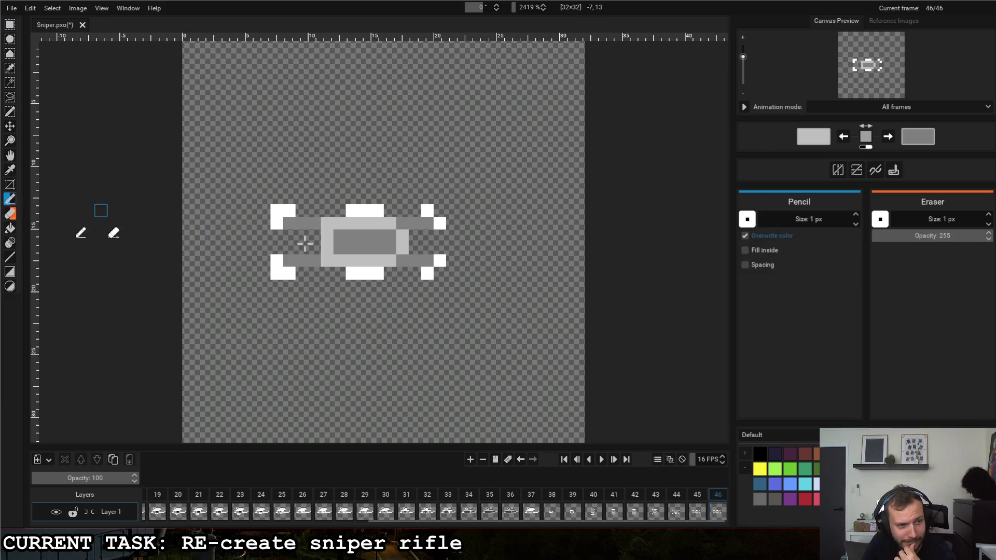
Reset colours to black and white, swap to white, and paint white end caps on the sprite.
click(866, 148)
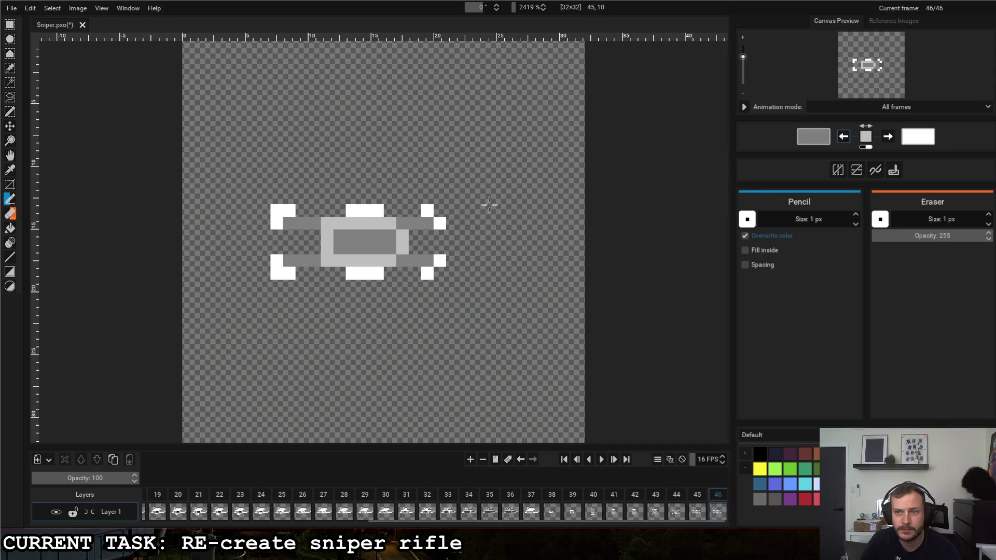
key(x)
drag(440, 265, 434, 234)
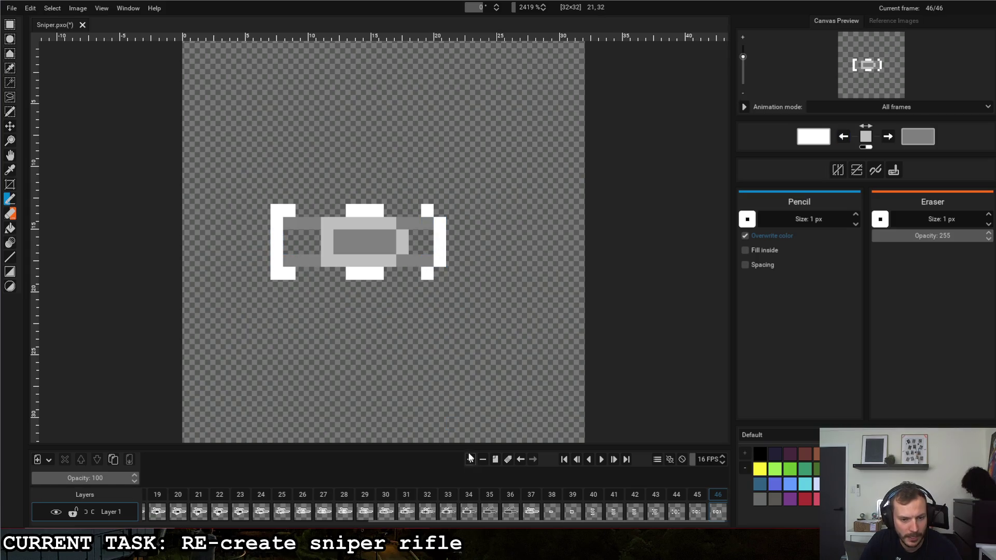
click(407, 496)
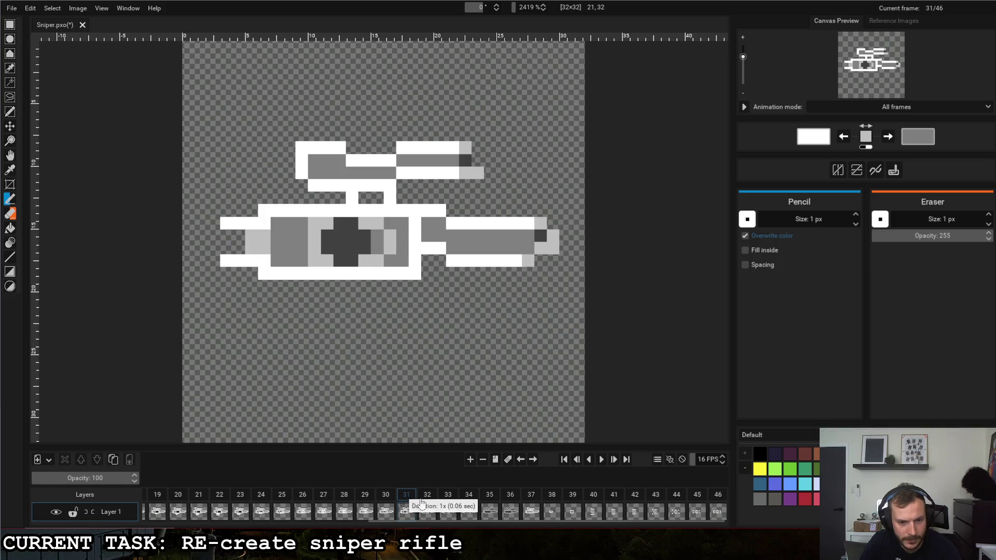
click(532, 496)
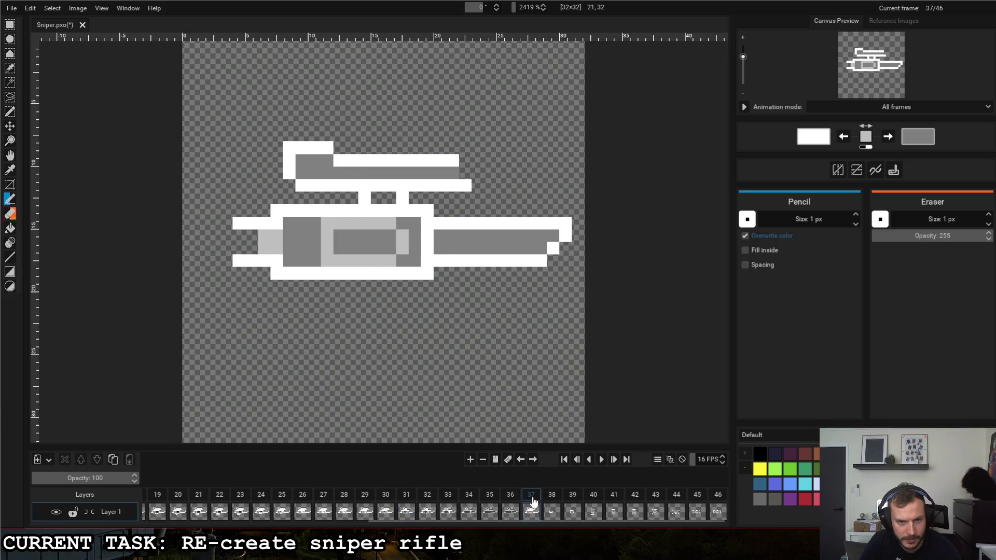
click(718, 496)
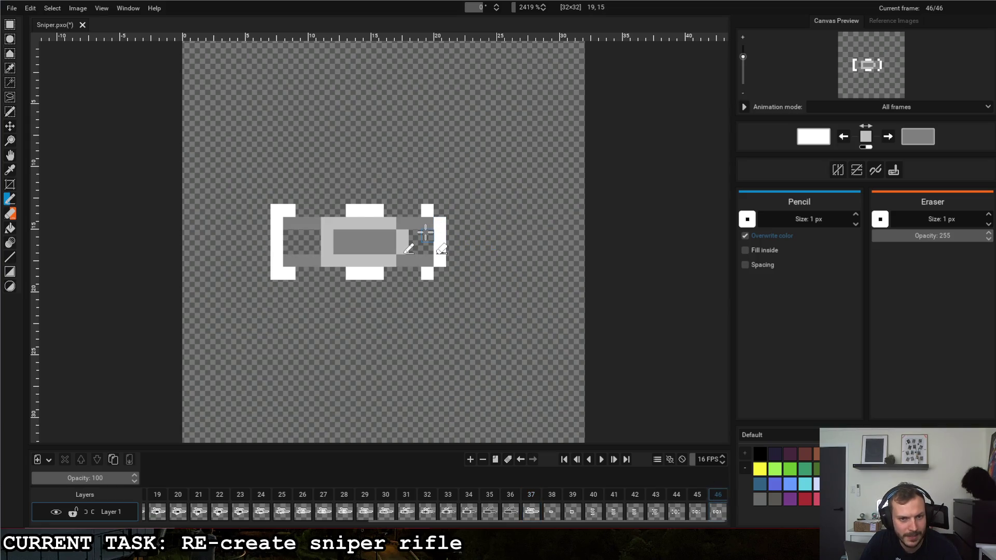
Paint the right end column white down to row 17 and thicken it into a brace.
drag(429, 223, 431, 262)
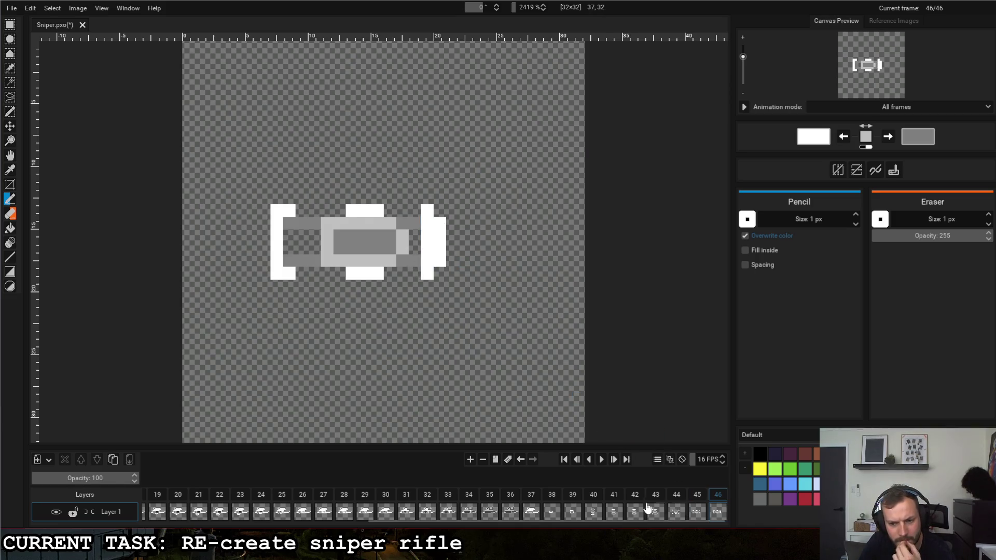
click(531, 499)
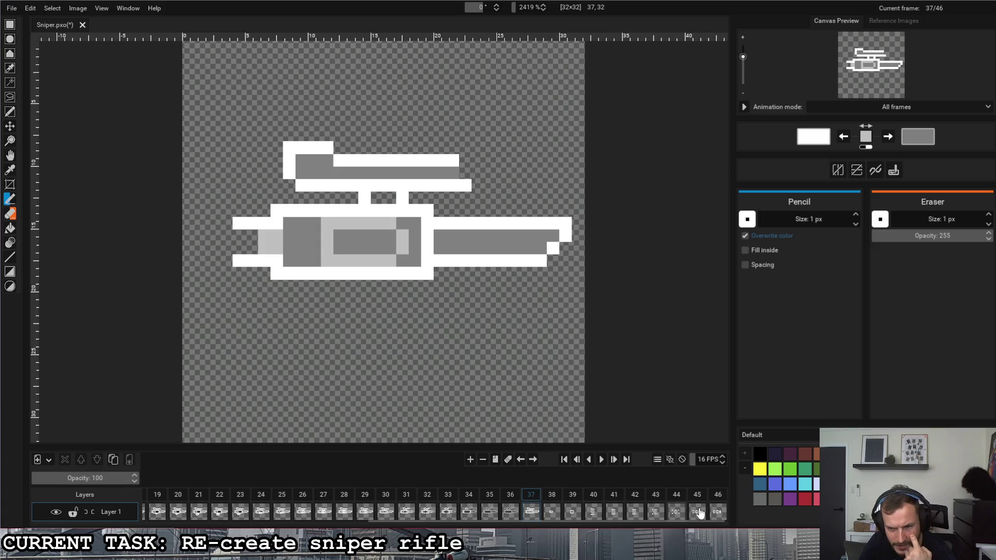
click(717, 497)
click(704, 498)
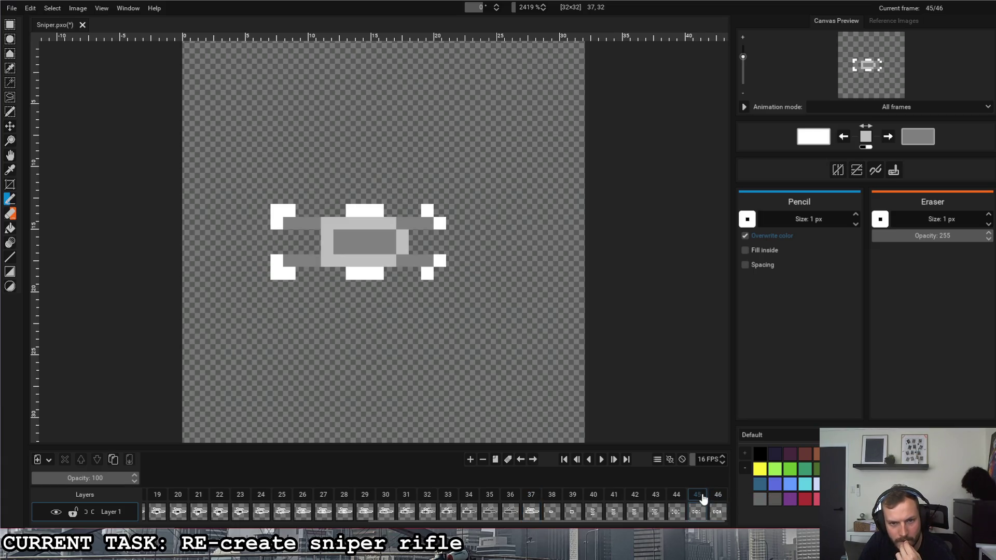
click(720, 497)
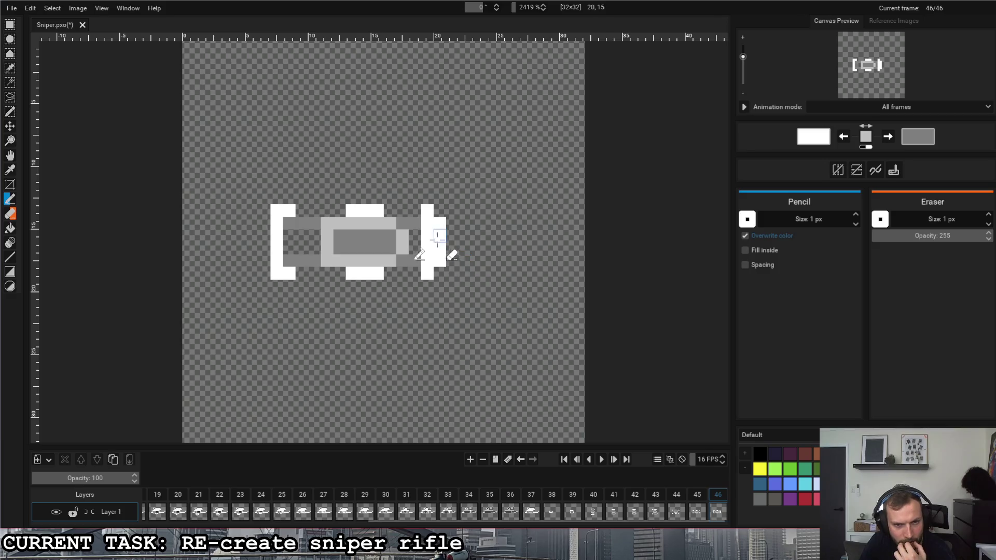
drag(440, 236, 439, 261)
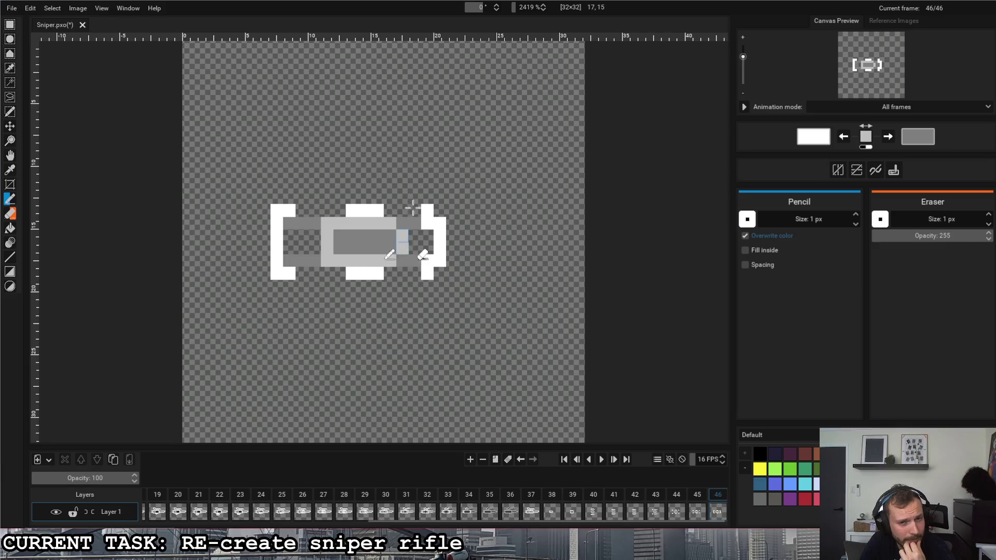
Add white corner pixels at the top and bottom so both brackets curl inward.
click(302, 210)
click(339, 210)
click(390, 210)
click(390, 273)
click(338, 274)
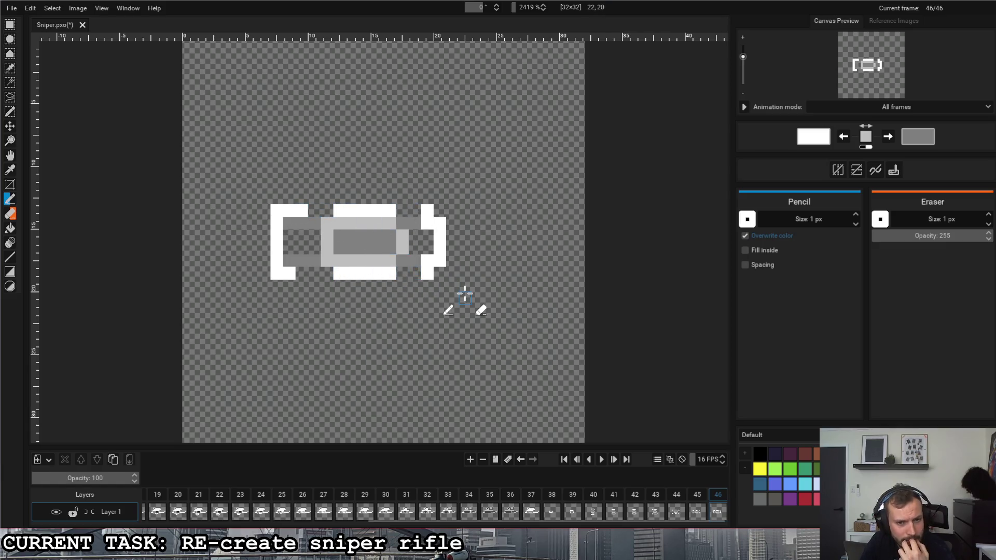
click(302, 273)
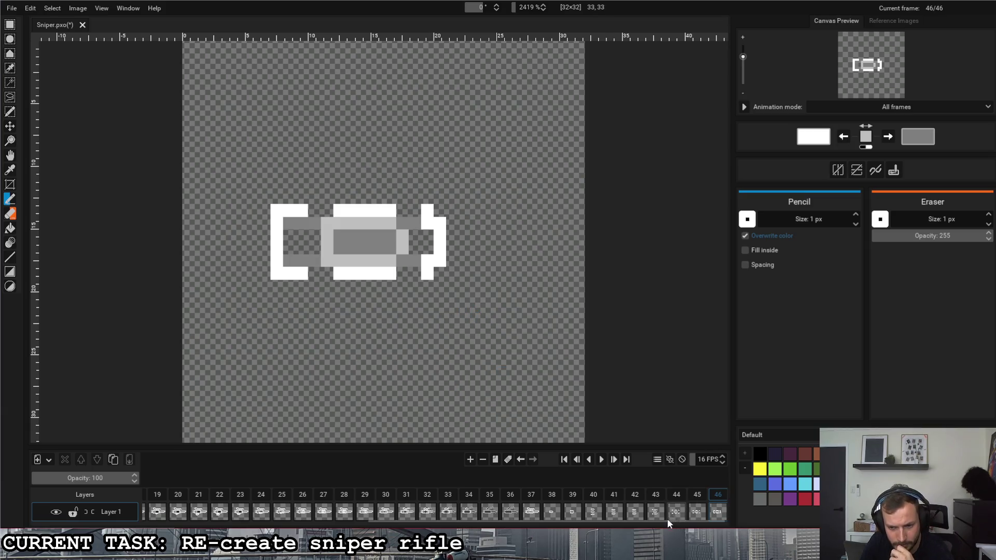
mouse_move(698, 493)
mouse_down()
mouse_move(659, 493)
mouse_move(704, 501)
mouse_up()
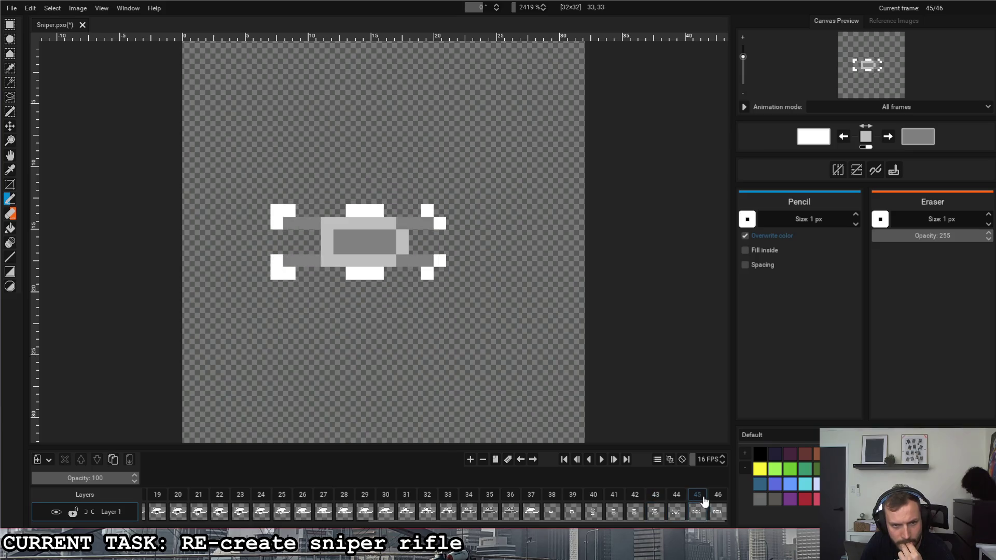
click(717, 499)
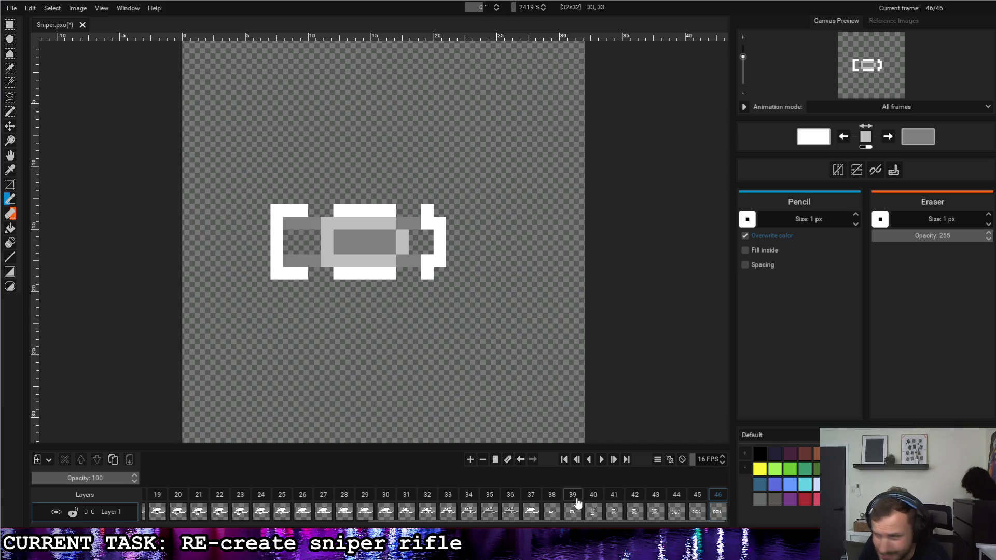
Add frame 47, close the gaps in the top and bottom white rows, and paint the middle end pixels gray.
click(495, 459)
drag(314, 273, 328, 274)
mouse_move(315, 210)
mouse_down()
mouse_move(410, 210)
mouse_move(420, 265)
mouse_move(423, 238)
mouse_move(415, 249)
mouse_up()
key(x)
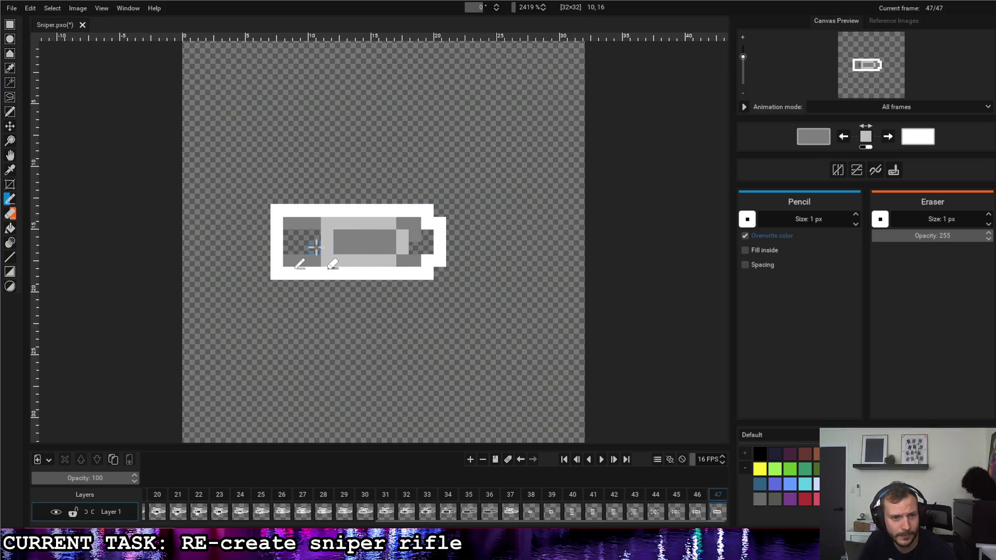
drag(293, 236, 292, 249)
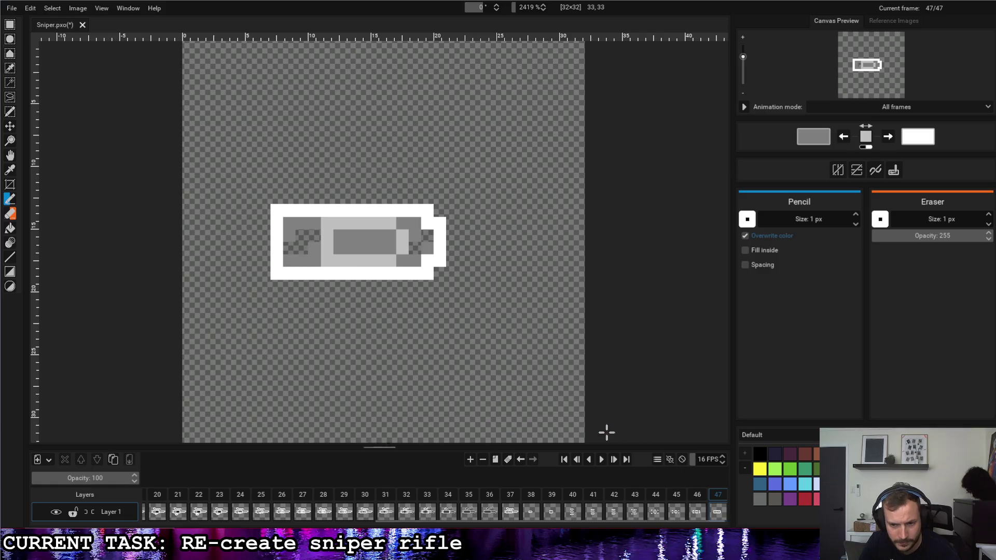
Duplicate into frame 48 and fill its patterned left block with solid gray.
click(495, 462)
drag(311, 231, 298, 231)
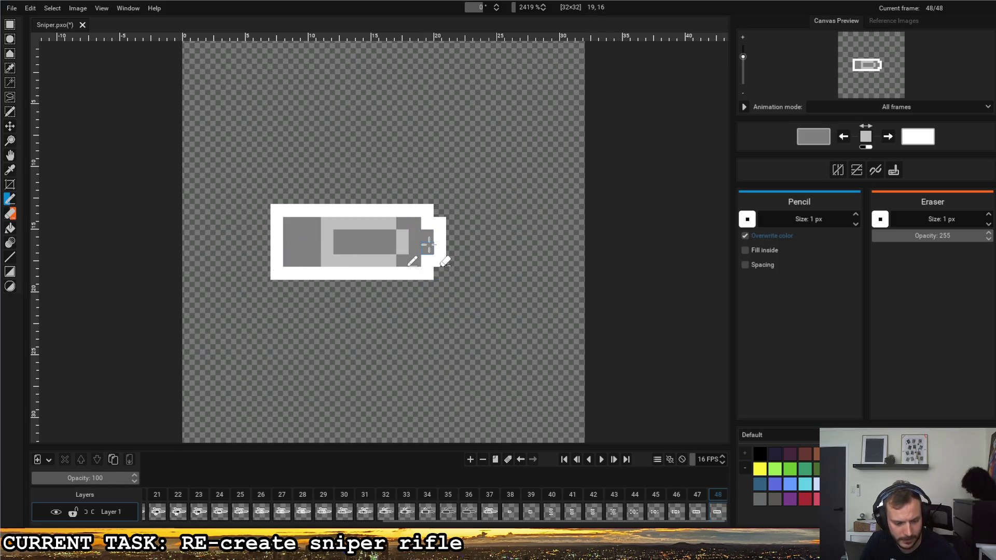
key(x)
click(680, 497)
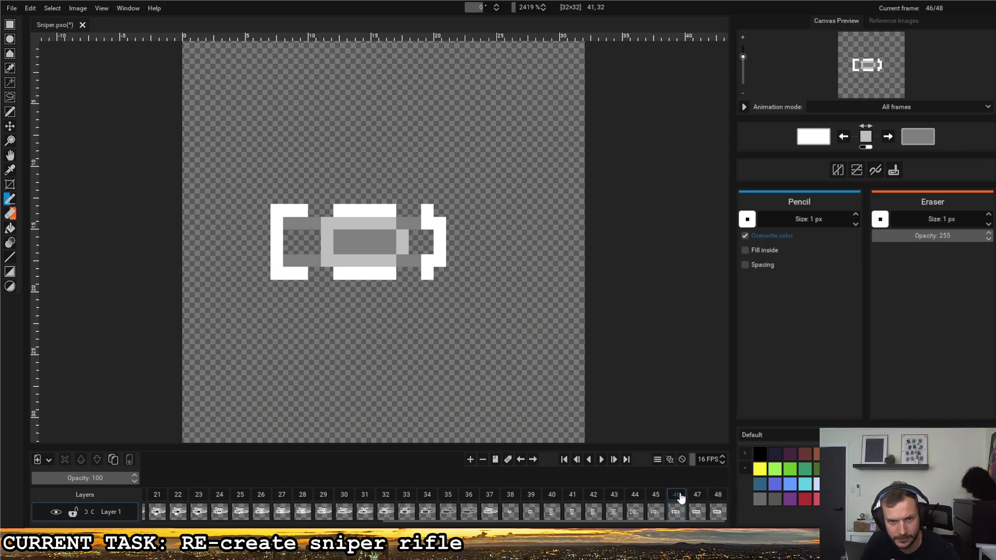
click(694, 503)
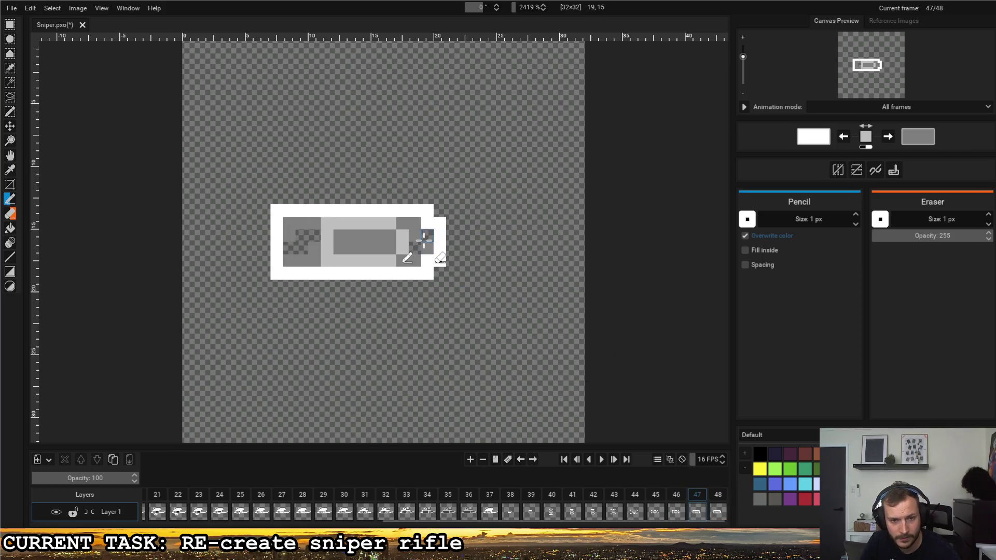
click(726, 504)
key(x)
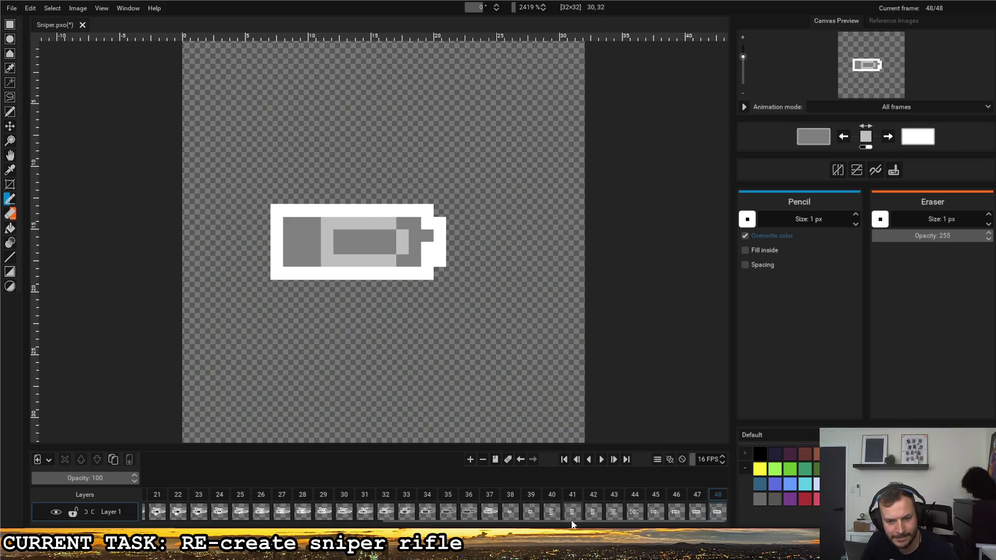
click(496, 459)
Paint the gray right nub pixel white and play the rebuild frames from frame 38.
key(x)
click(427, 235)
click(489, 497)
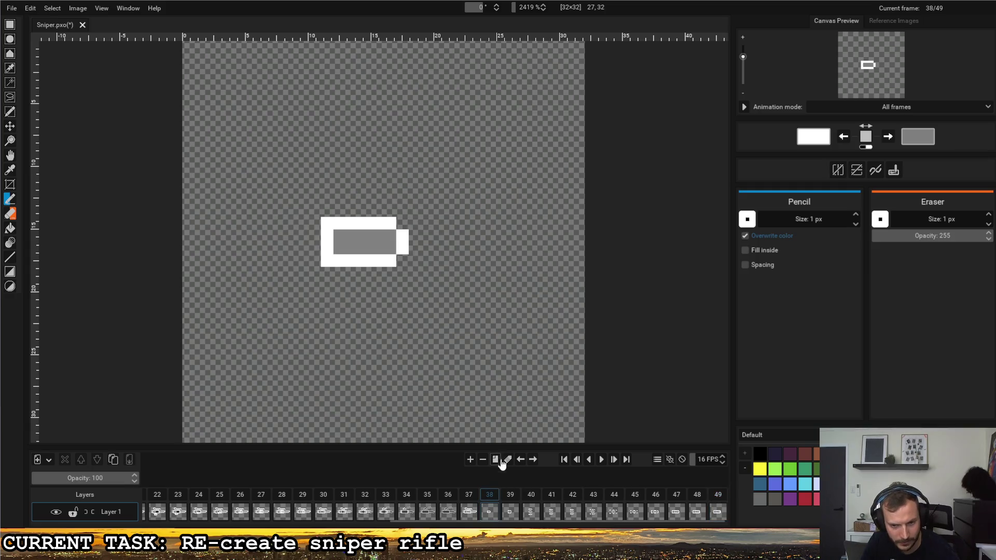
click(602, 460)
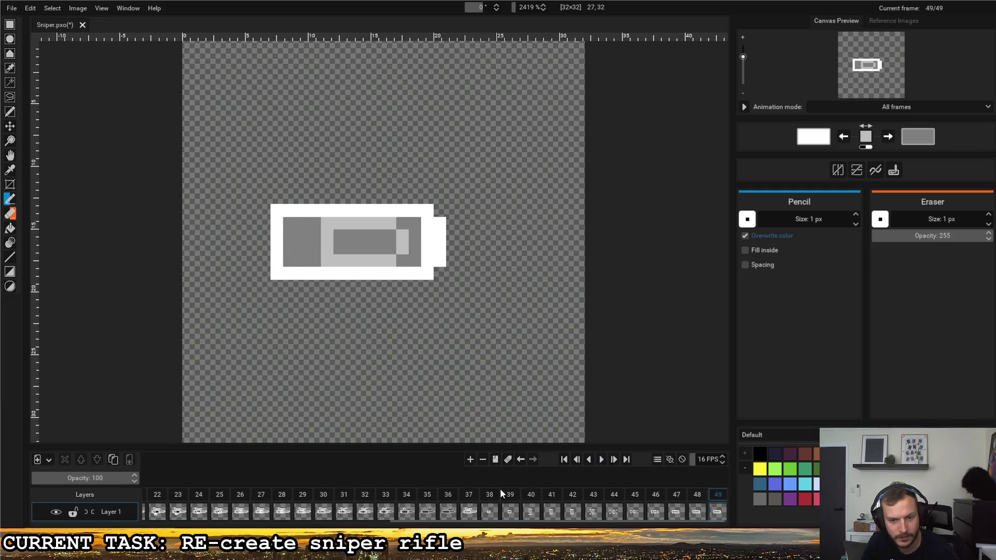
click(601, 460)
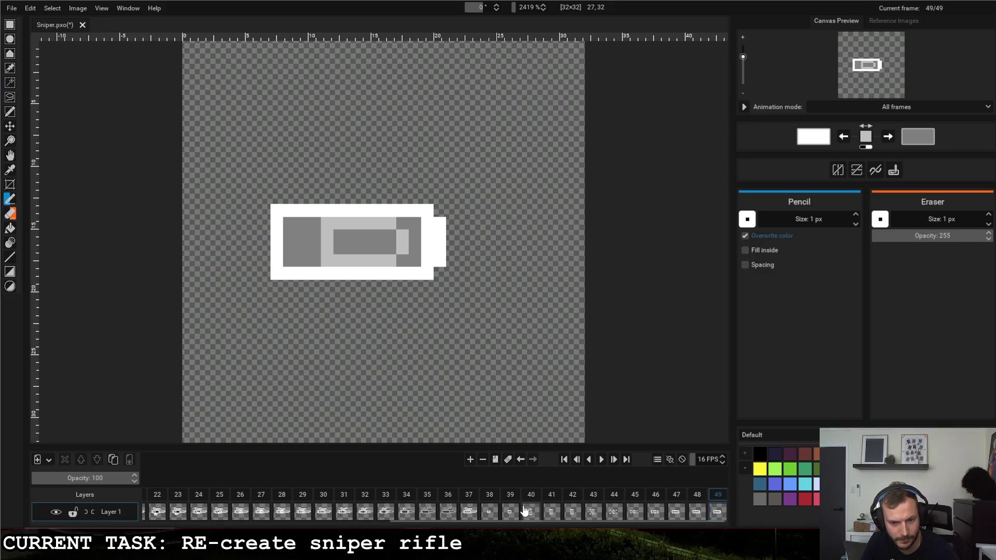
Replay the animation from frame 38 and compare frame 49 with frames 37 and 48.
click(491, 495)
click(602, 460)
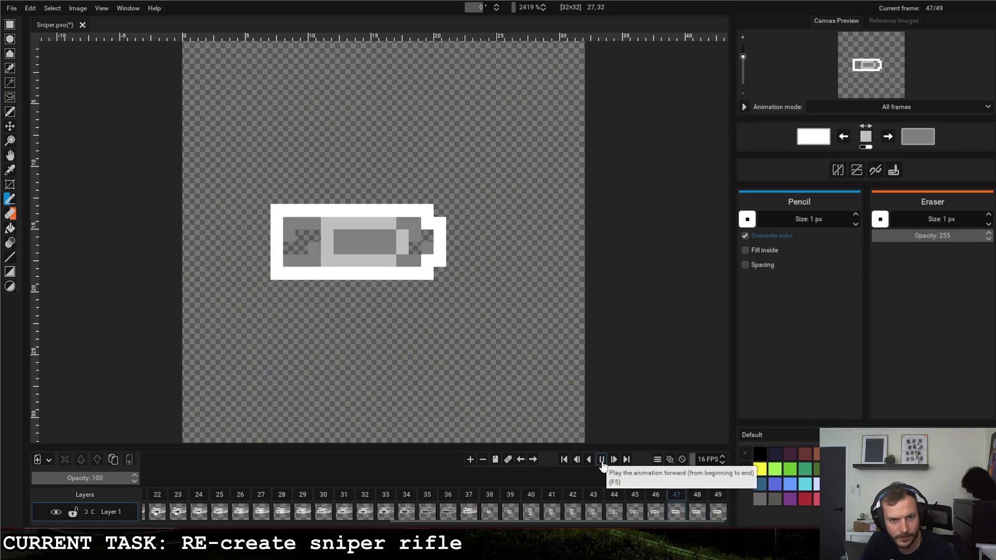
click(493, 497)
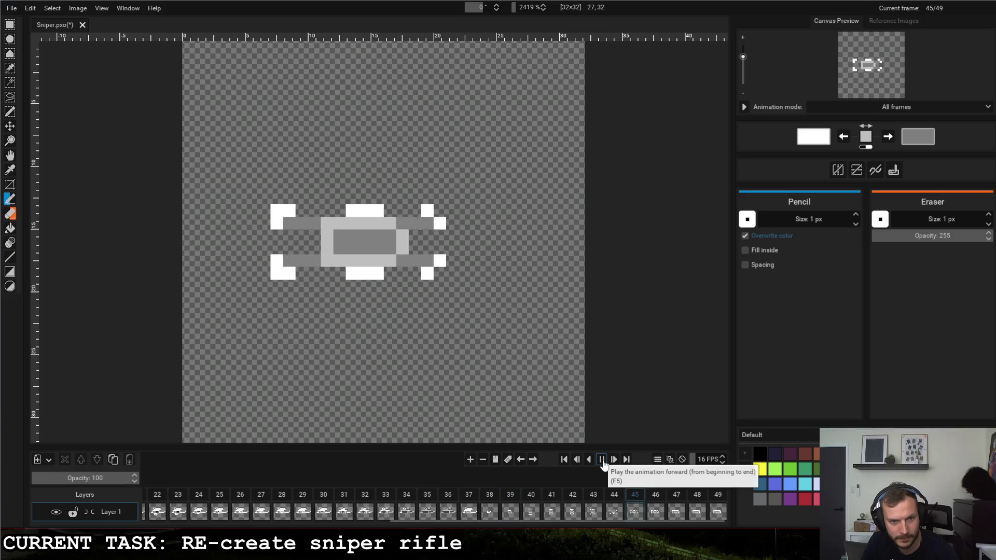
click(493, 498)
click(602, 461)
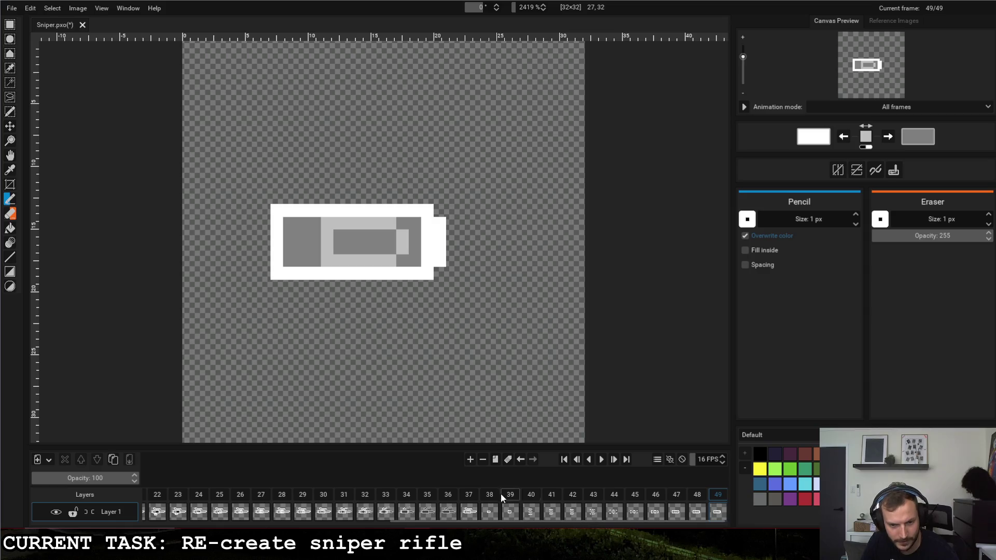
click(469, 496)
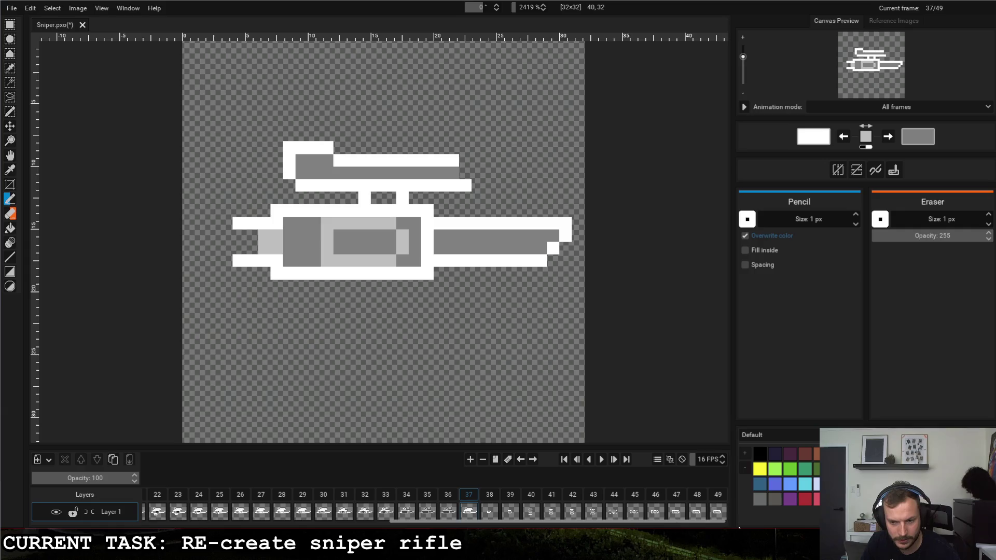
click(719, 497)
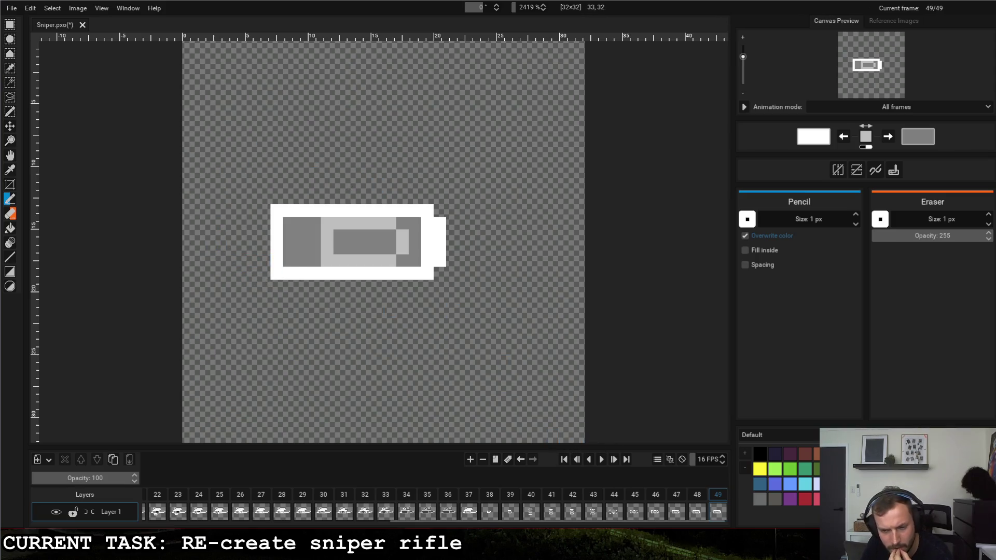
click(697, 495)
click(719, 497)
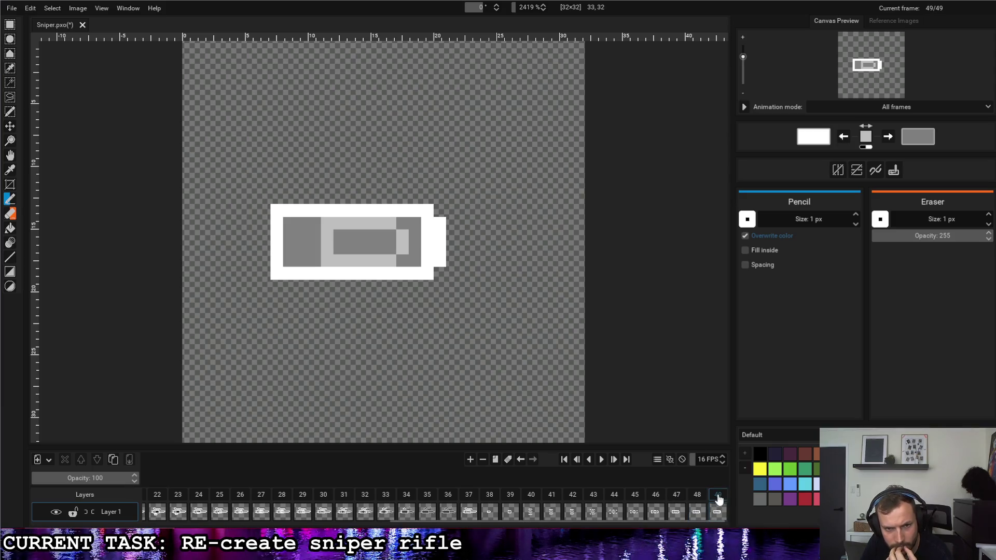
Add frame 50, move the right nub five pixels right, and draw white rows joining it to the body.
click(496, 465)
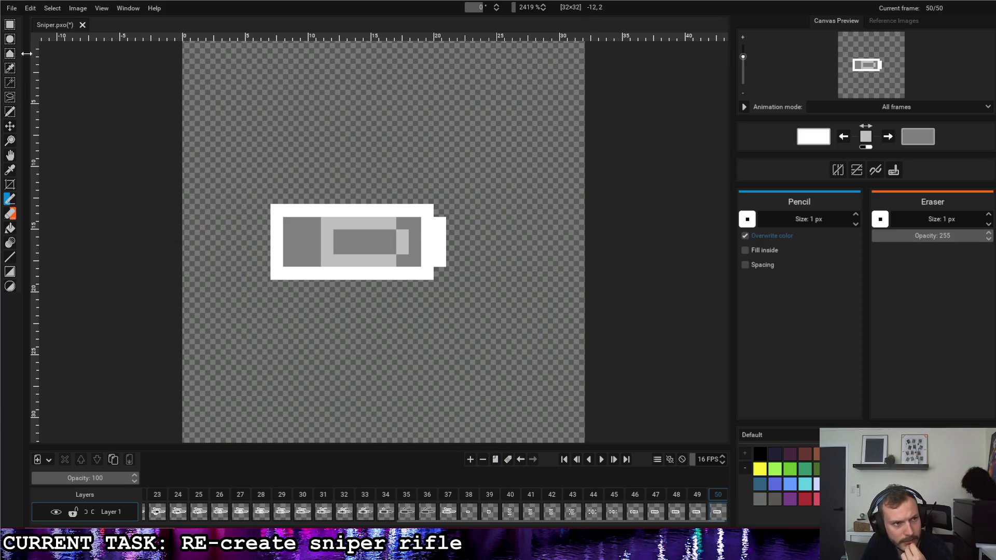
key(r)
mouse_move(441, 224)
mouse_down()
mouse_move(453, 272)
mouse_move(467, 248)
mouse_move(503, 248)
mouse_up()
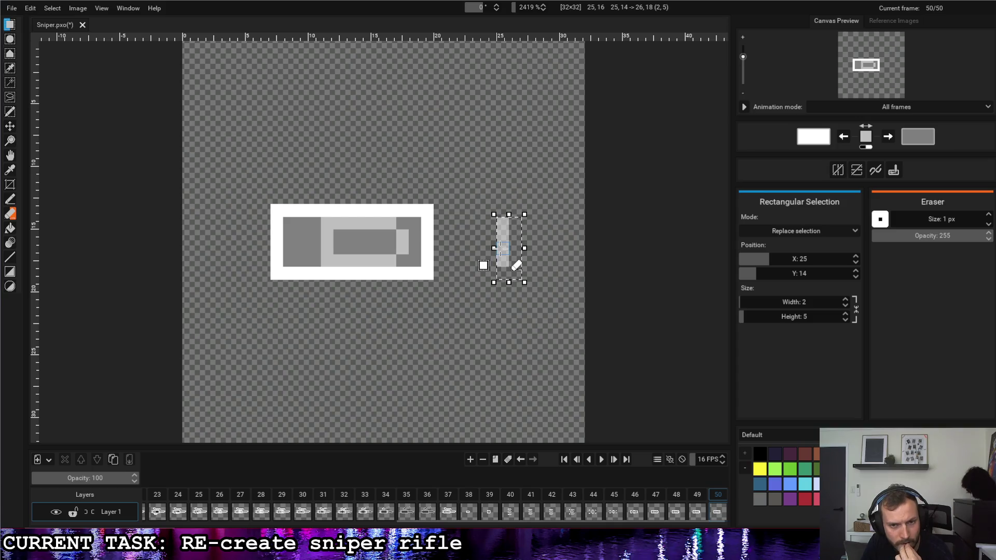
click(447, 243)
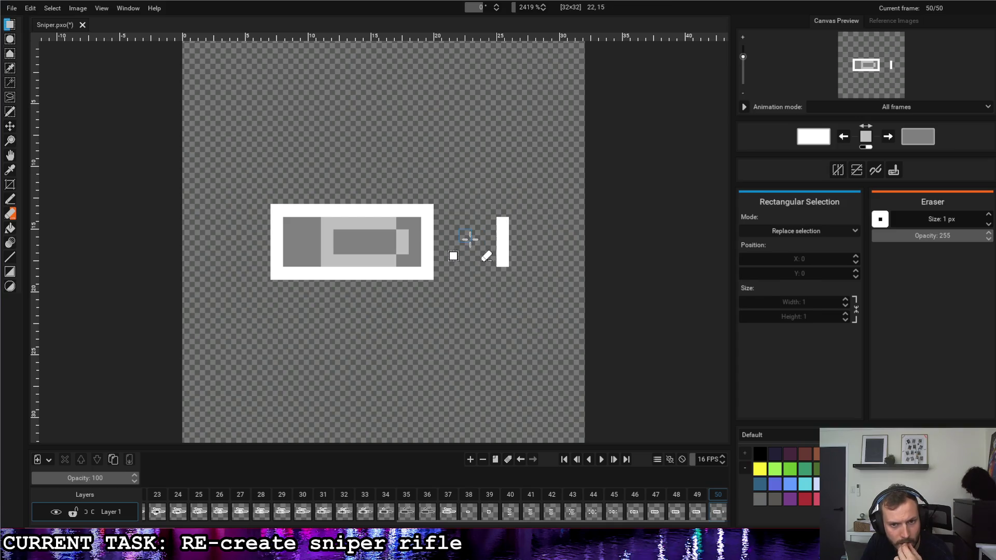
click(10, 200)
drag(495, 223, 440, 223)
mouse_move(440, 259)
mouse_down()
mouse_move(494, 257)
mouse_move(456, 251)
mouse_move(488, 248)
mouse_up()
Select and delete the barrel piece's rightmost two columns, making it two pixels shorter.
key(x)
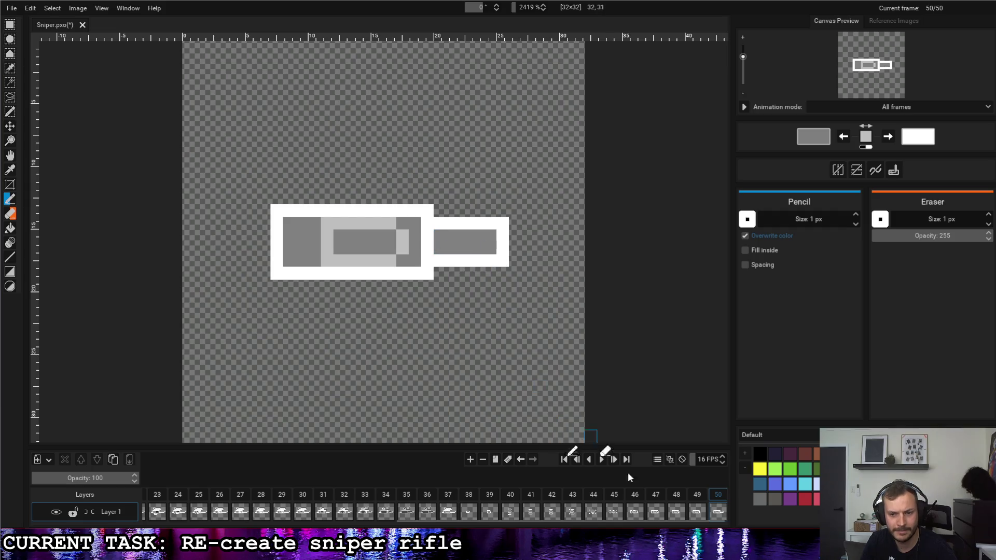
click(685, 496)
click(698, 497)
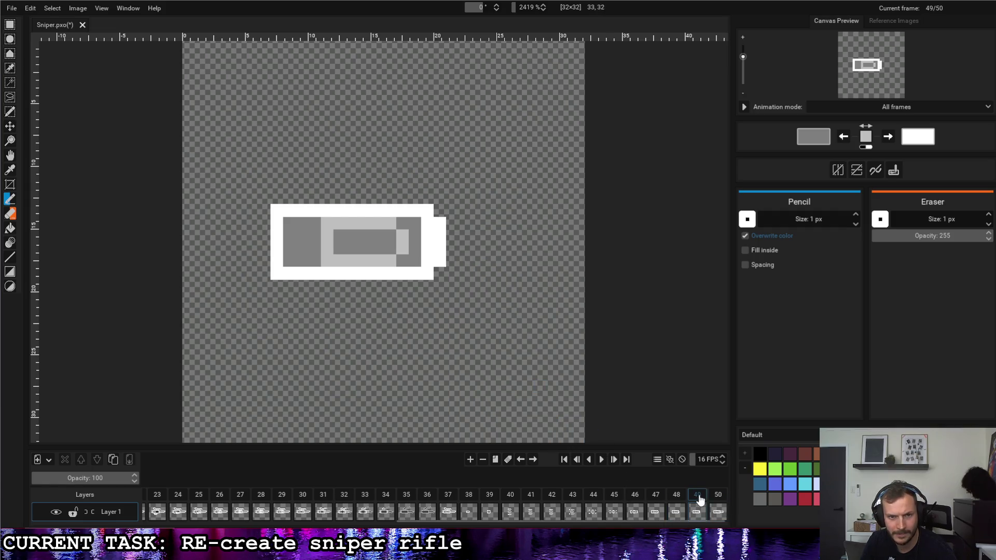
click(719, 499)
key(r)
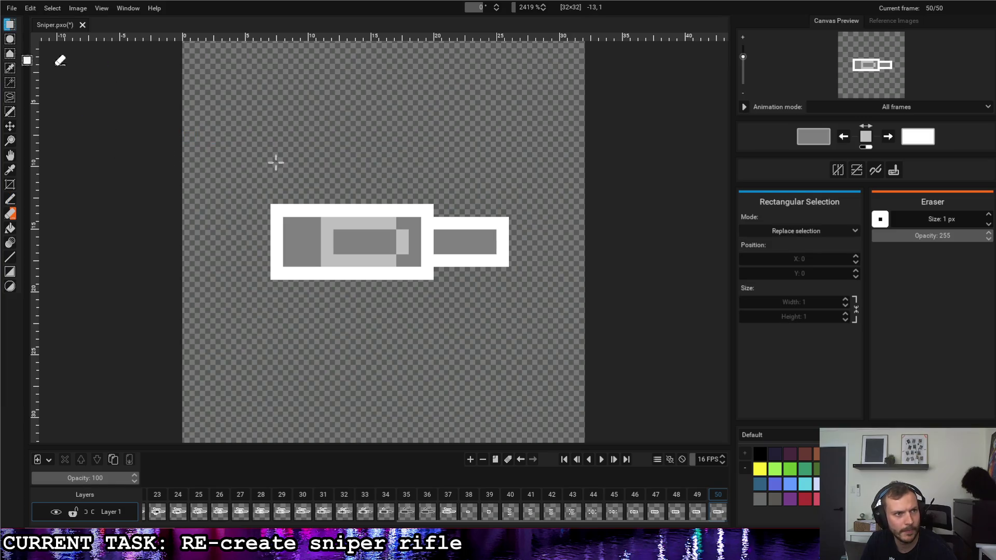
mouse_move(504, 223)
mouse_down()
mouse_move(465, 266)
mouse_move(452, 244)
mouse_up()
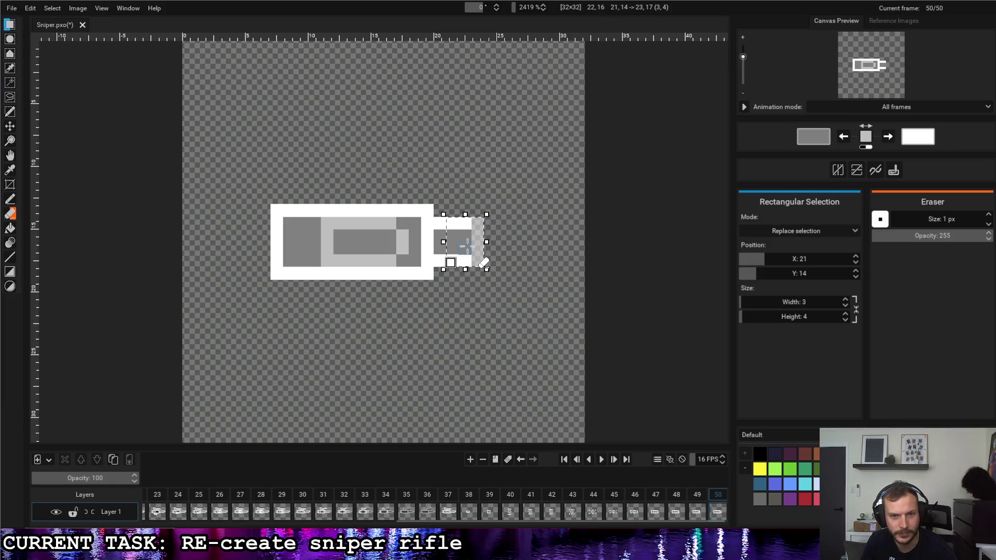
click(504, 240)
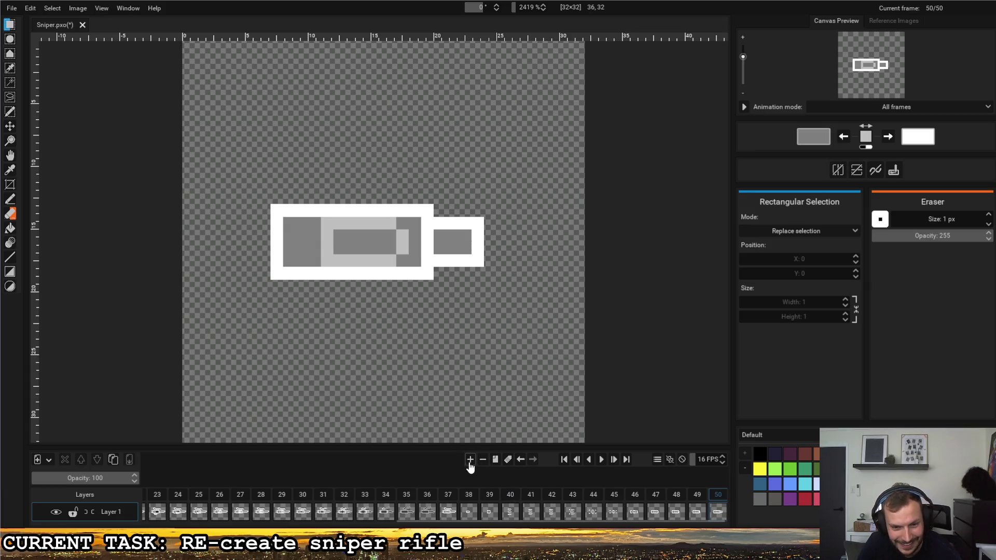
click(496, 460)
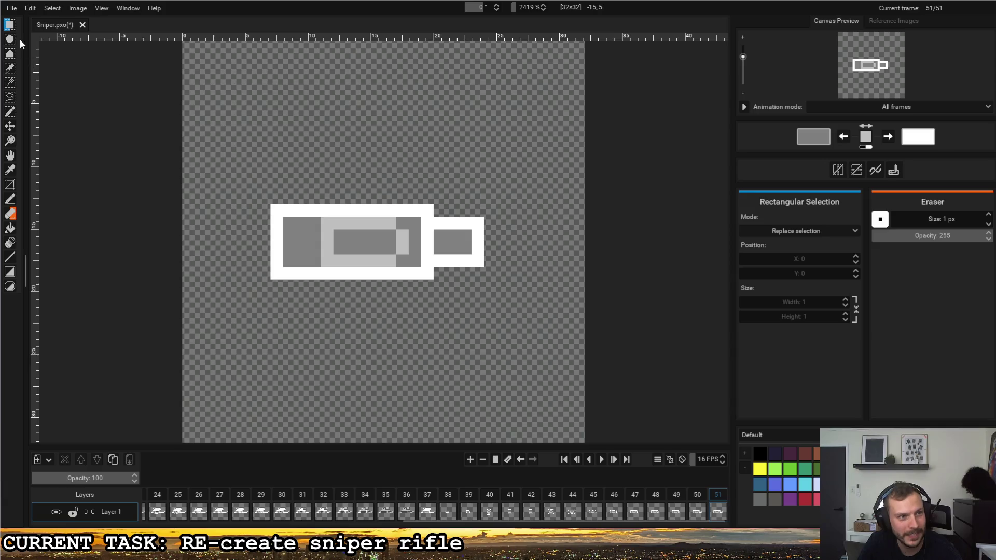
Move the barrel end piece right and fill the gap with a long grey barrel strip.
mouse_move(435, 219)
mouse_down()
mouse_move(485, 266)
mouse_move(539, 256)
mouse_move(538, 244)
mouse_up()
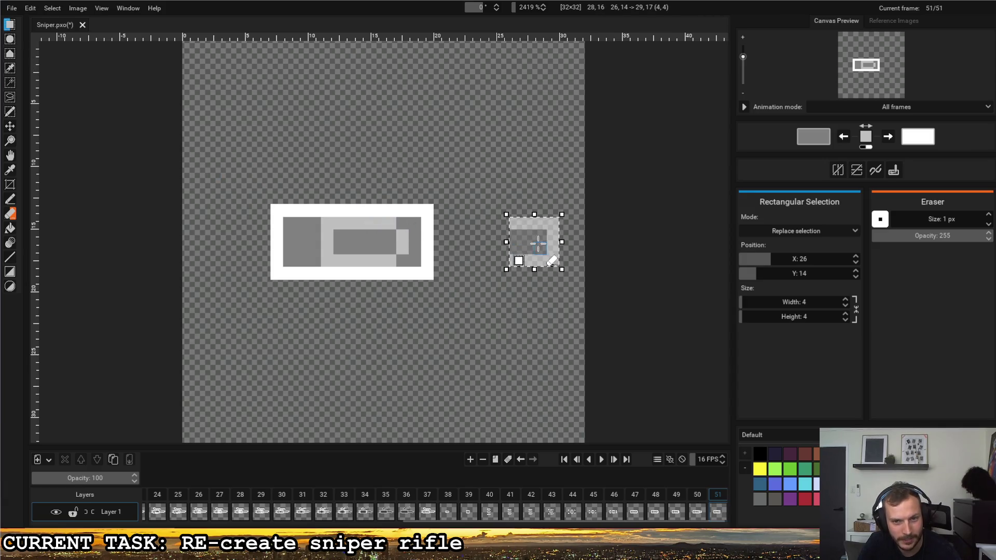
click(334, 151)
click(12, 201)
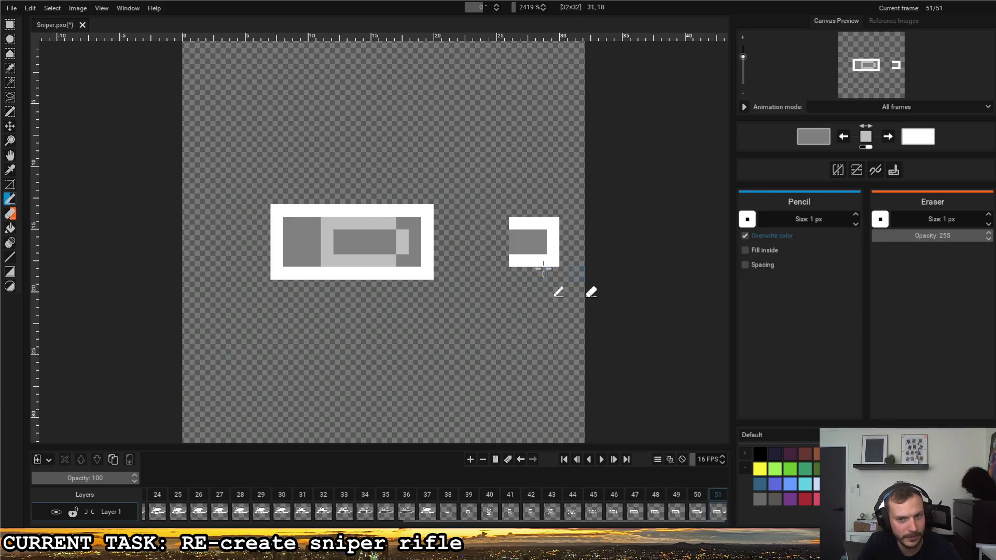
mouse_move(507, 235)
mouse_down()
mouse_move(469, 239)
mouse_move(506, 249)
mouse_move(436, 261)
mouse_move(440, 223)
mouse_up()
key(x)
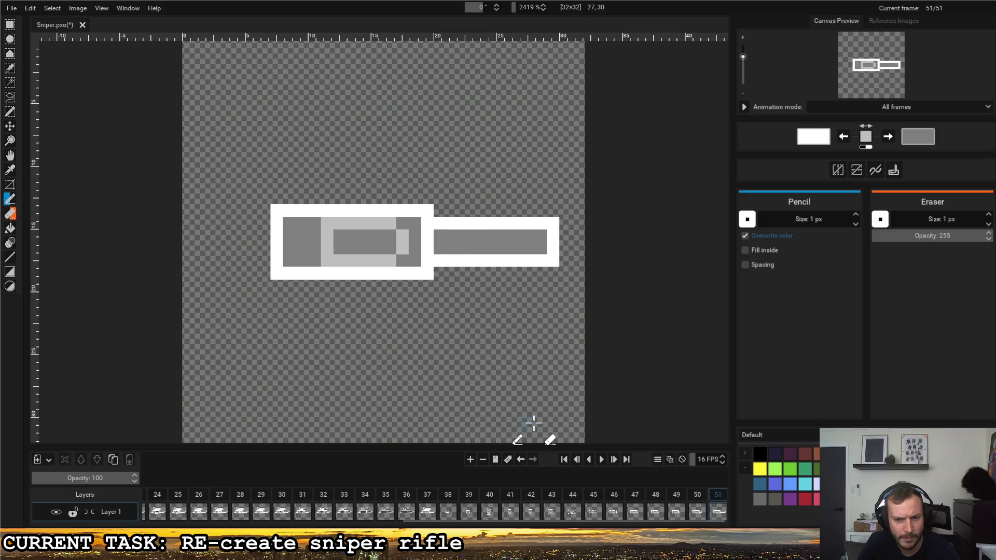
click(435, 497)
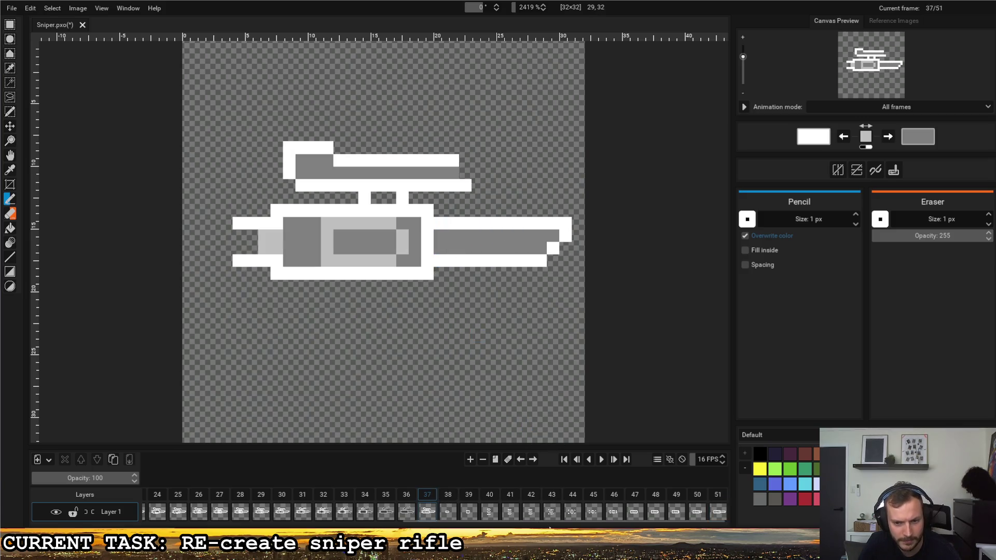
click(718, 495)
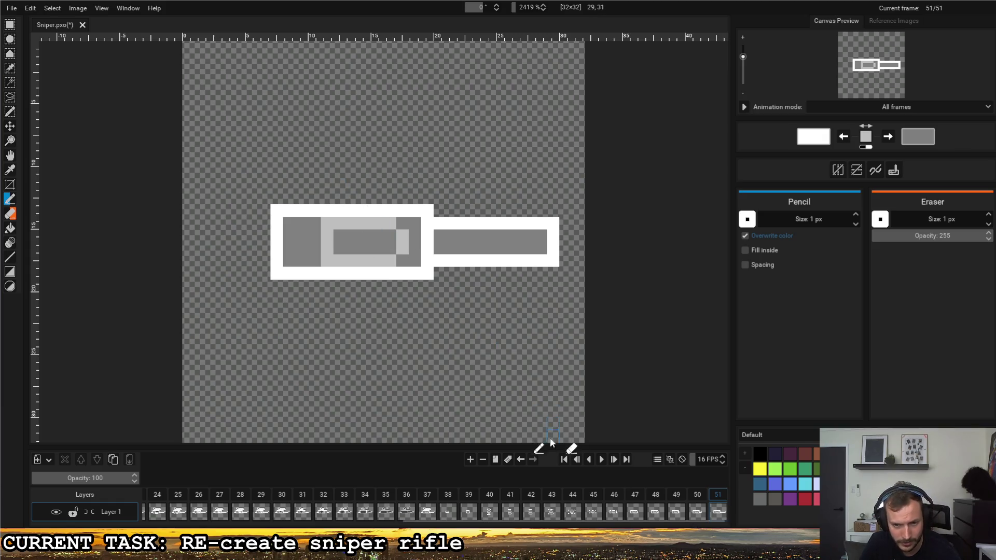
click(697, 506)
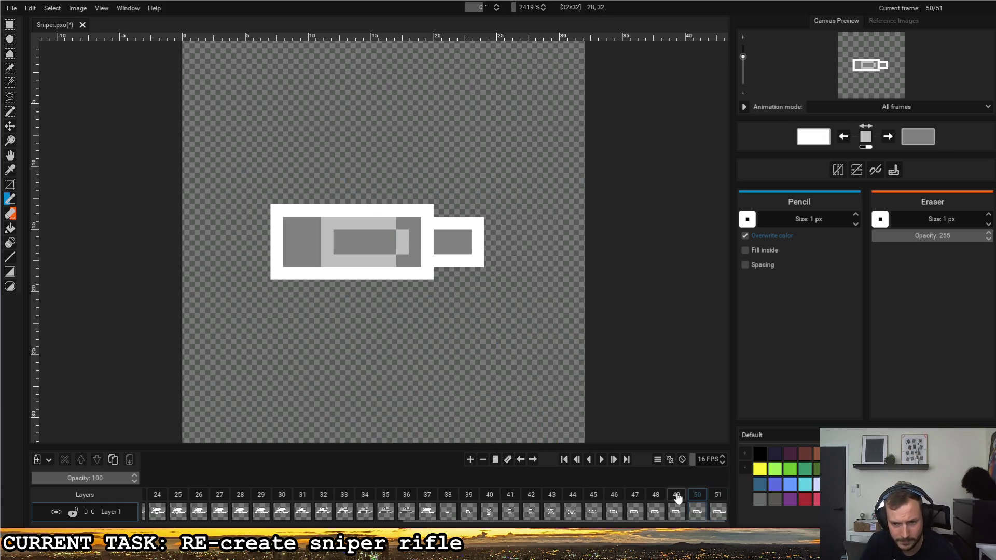
Compare frame 50 against frames 49 and 37 in the timeline.
click(671, 498)
click(698, 499)
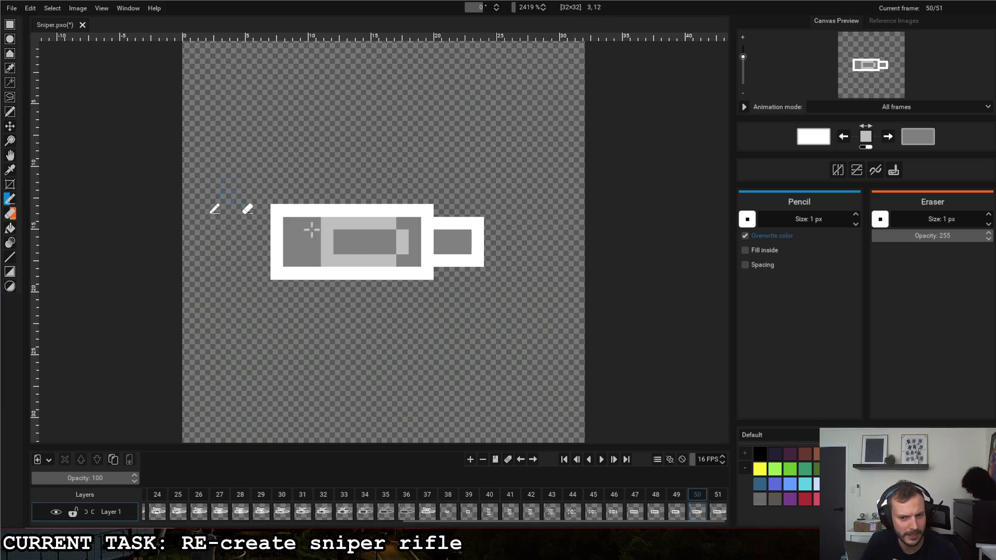
click(428, 508)
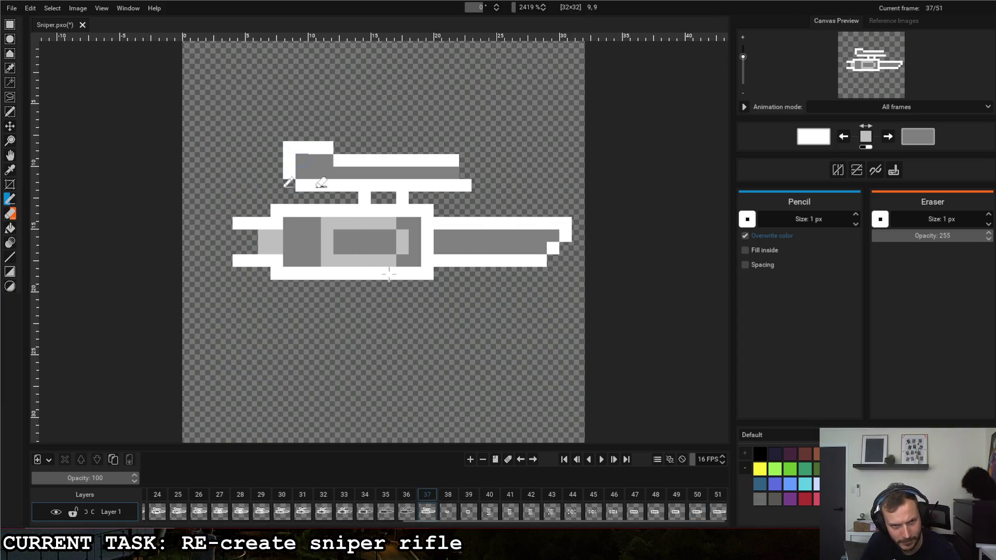
click(697, 508)
click(676, 506)
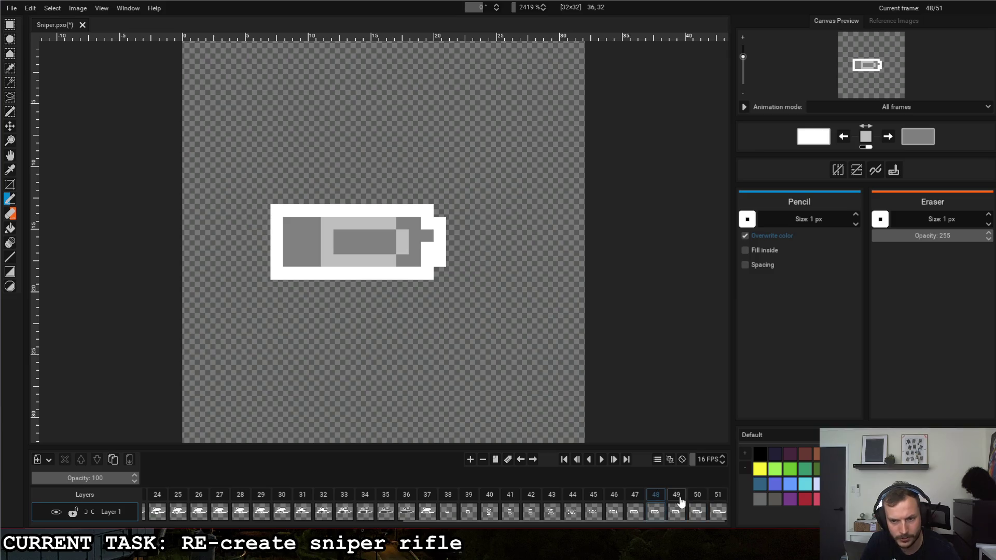
click(697, 508)
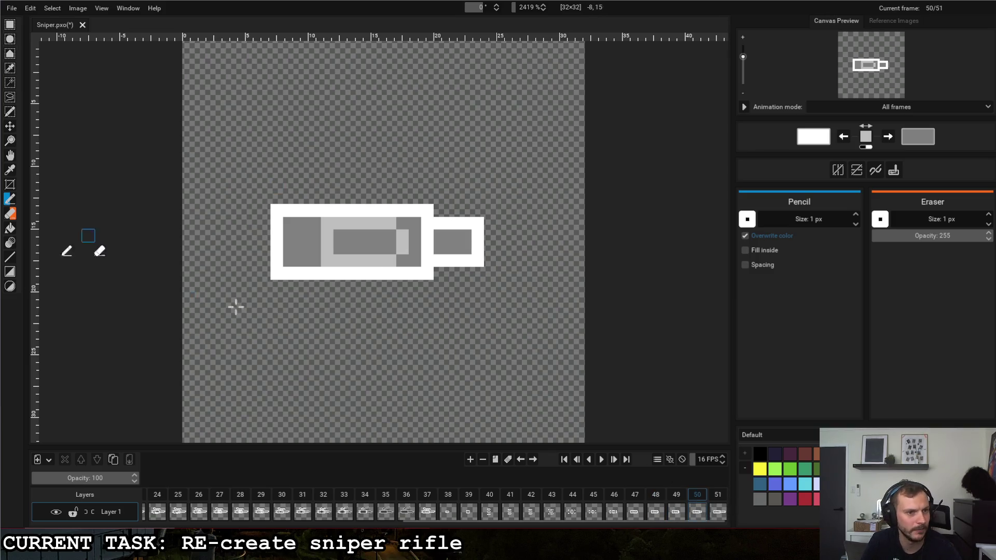
Pencil a small white bracket left of the rifle body on frame 50, then show frame 51.
mouse_move(240, 212)
mouse_down()
mouse_move(240, 274)
mouse_move(265, 273)
mouse_up()
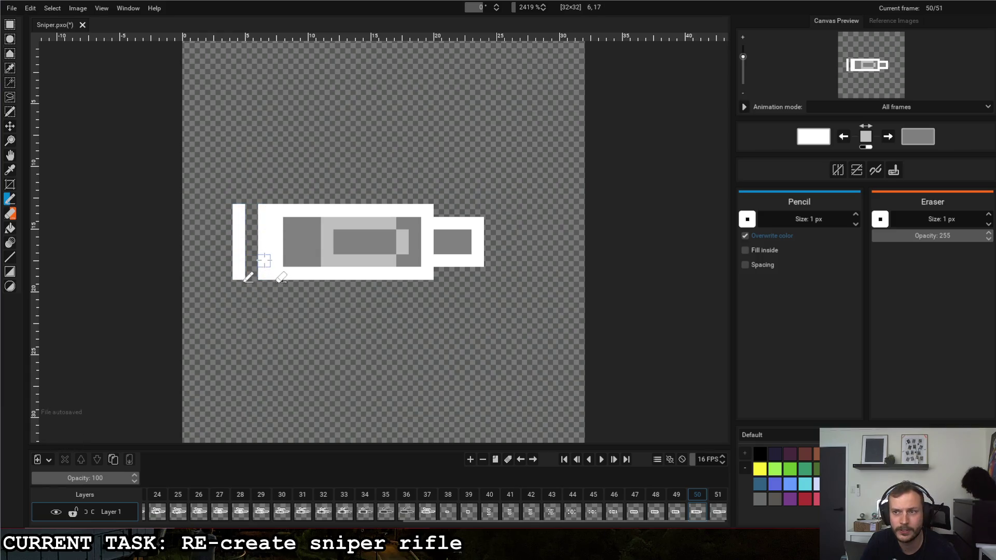
right_click(264, 212)
right_click(239, 211)
right_click(239, 274)
right_click(264, 274)
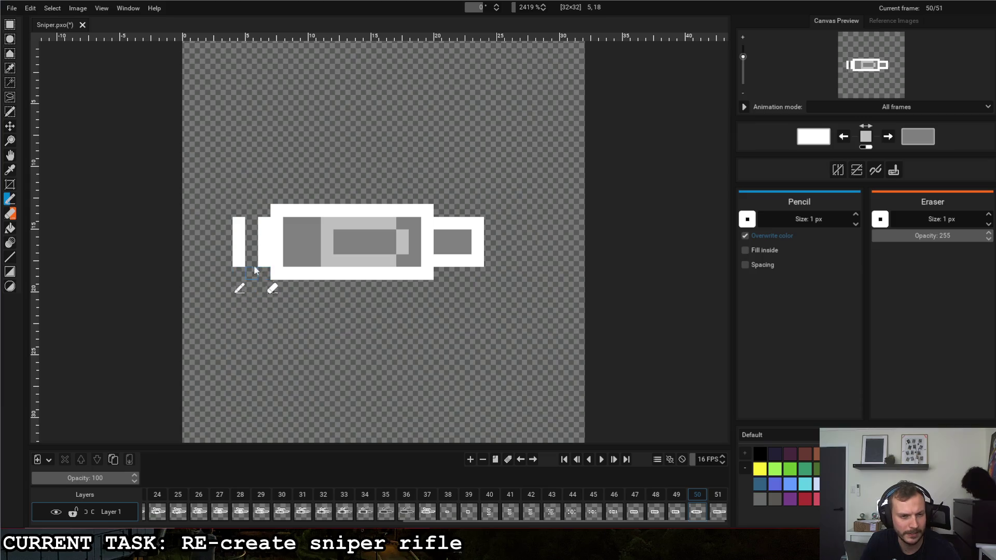
click(251, 260)
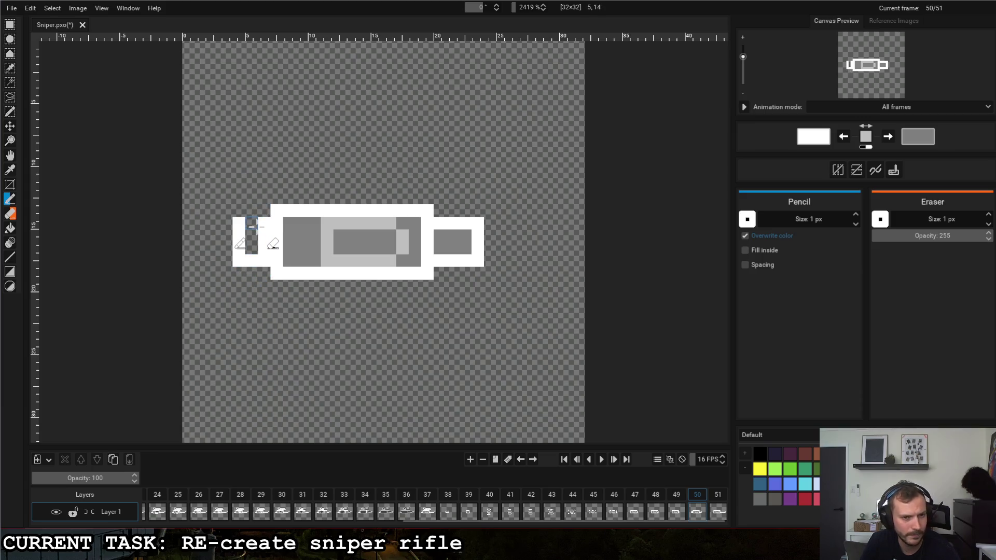
key(x)
click(252, 261)
key(x)
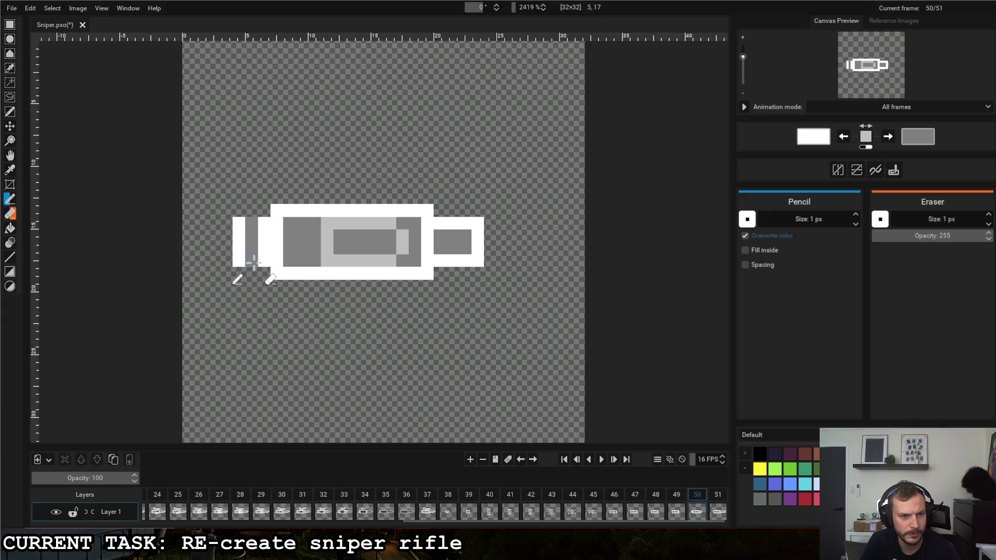
click(251, 260)
key(x)
key(x)
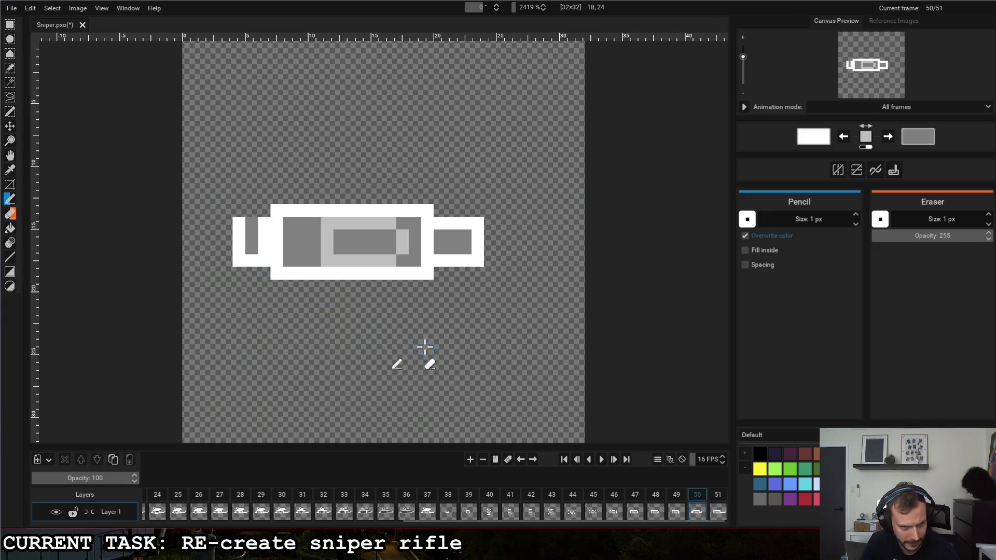
click(717, 499)
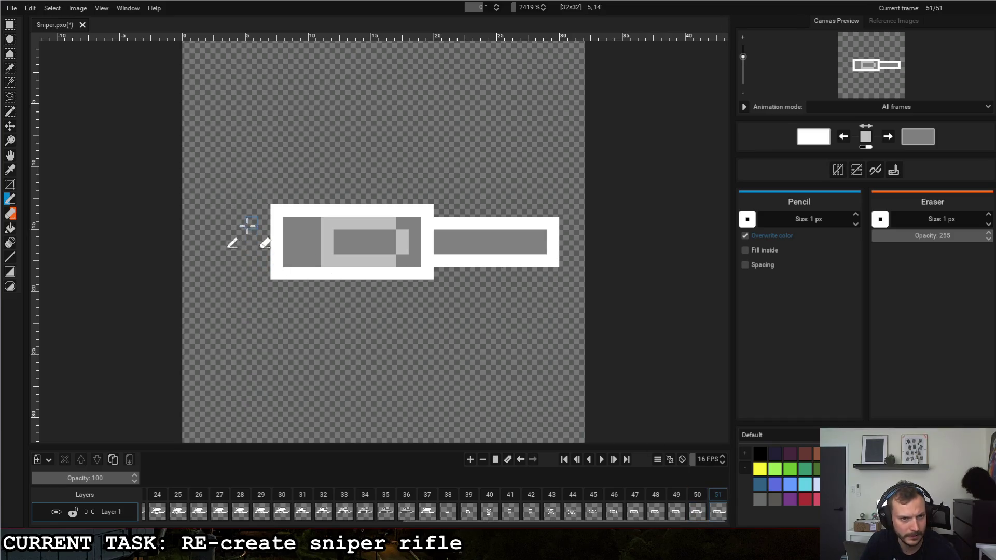
Draw a white U-shaped stock joined to the body on frame 51, then duplicate it as frame 52.
mouse_move(239, 224)
mouse_down()
mouse_move(239, 262)
mouse_move(218, 262)
mouse_move(214, 224)
mouse_move(265, 237)
mouse_move(264, 248)
mouse_move(226, 248)
mouse_up()
key(x)
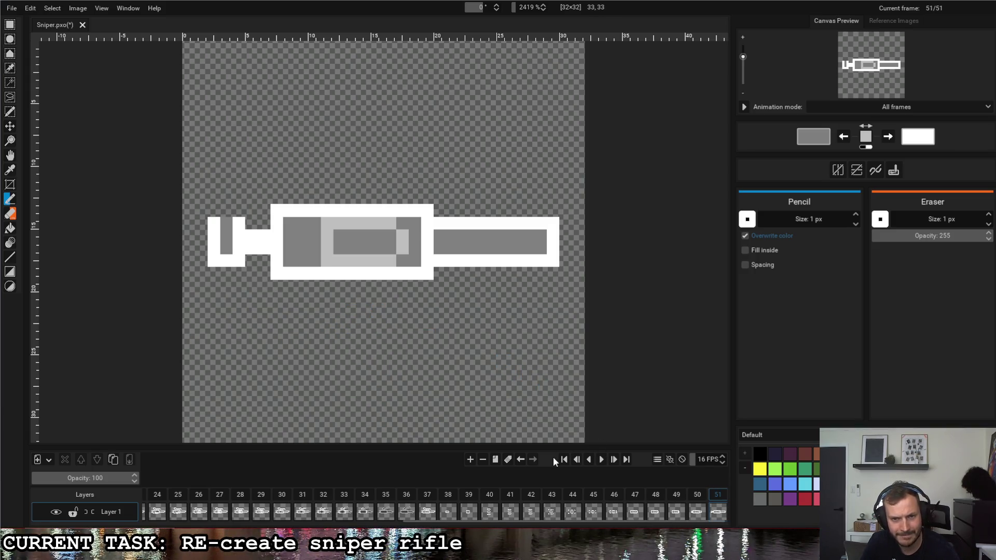
click(496, 461)
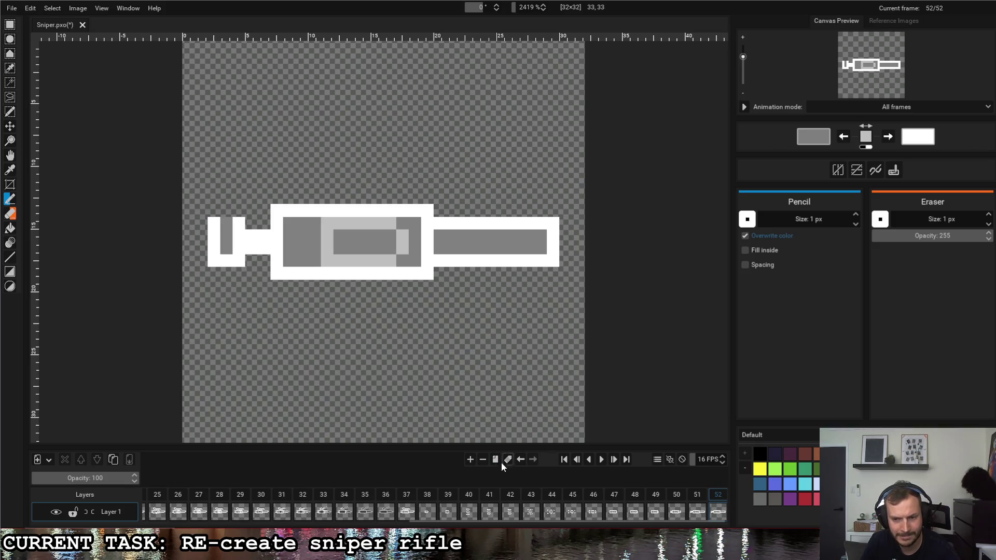
Shift the barrel section one pixel right, fill the joint grey and outline it white.
click(10, 24)
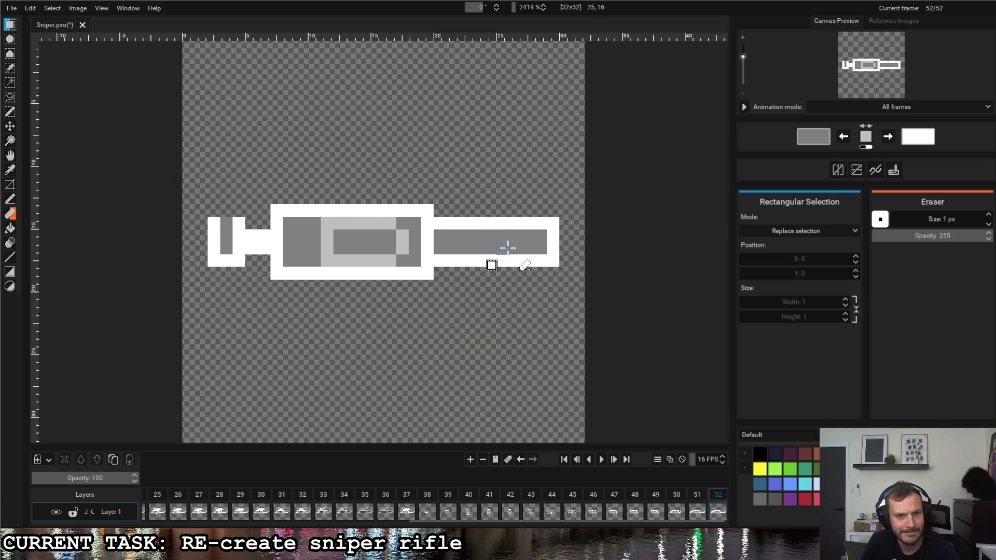
mouse_move(435, 219)
mouse_down()
mouse_move(558, 266)
mouse_move(556, 273)
mouse_up()
key(Right)
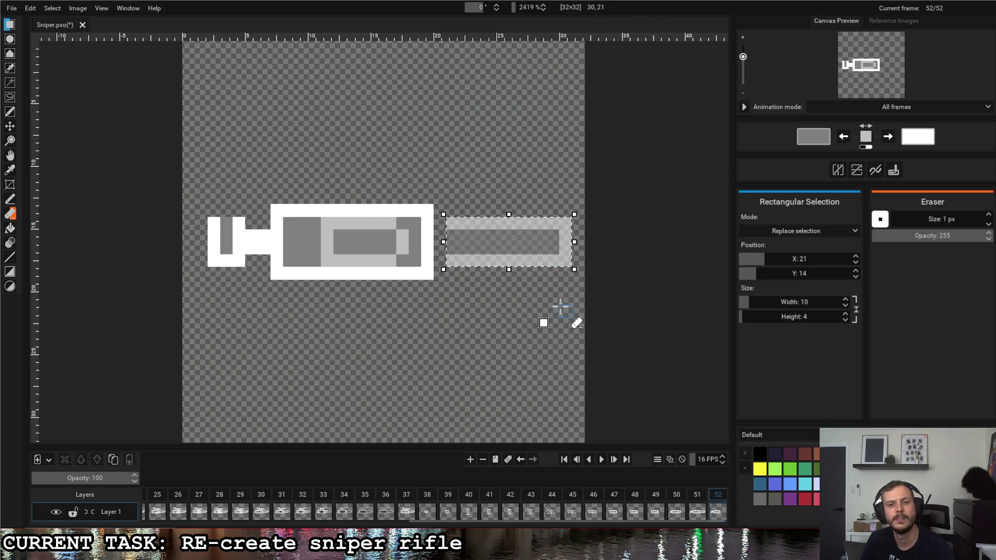
key(ctrl+d)
click(10, 199)
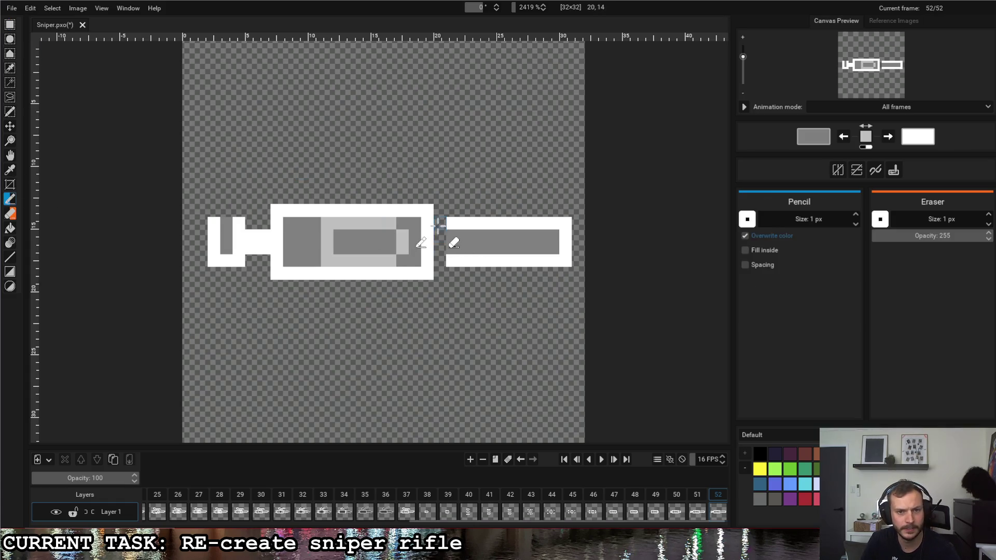
drag(440, 234, 440, 248)
key(x)
click(441, 261)
click(440, 223)
Move the L-shaped stock piece up two pixels and reselect the stock's top-left part.
click(10, 25)
mouse_move(196, 205)
mouse_down()
mouse_move(270, 267)
mouse_move(239, 223)
mouse_up()
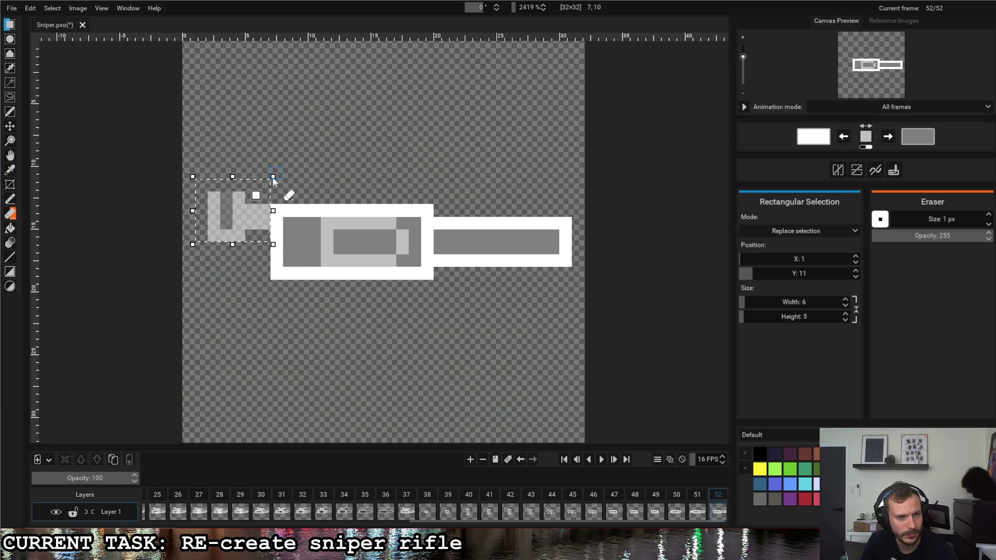
click(317, 223)
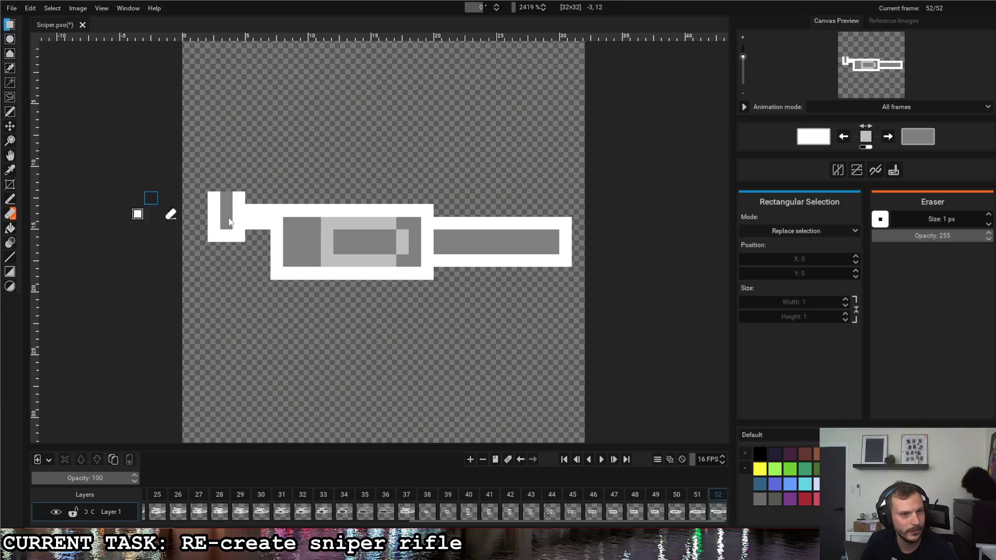
mouse_move(207, 191)
mouse_down()
mouse_move(241, 238)
mouse_move(272, 243)
mouse_up()
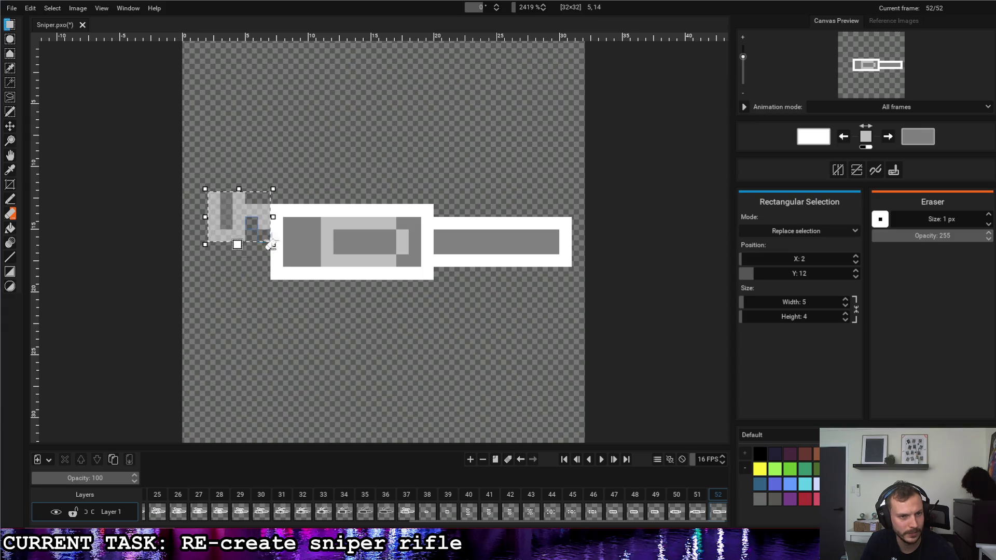
drag(251, 211, 264, 223)
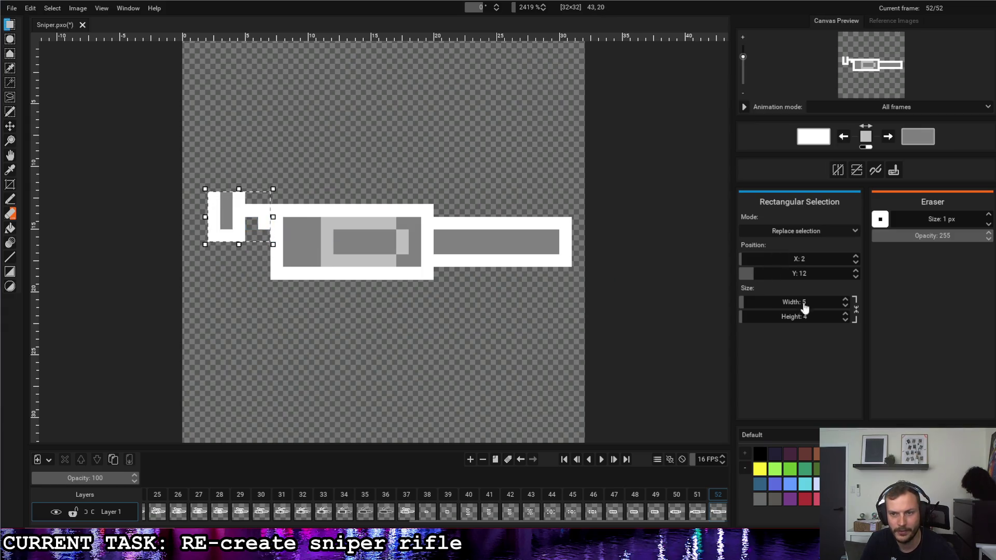
click(819, 231)
click(829, 244)
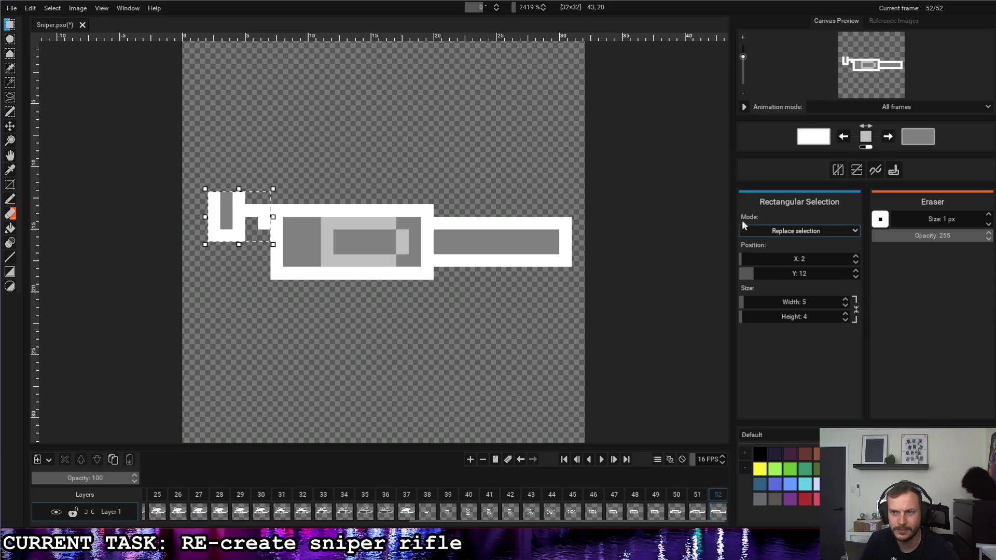
click(8, 127)
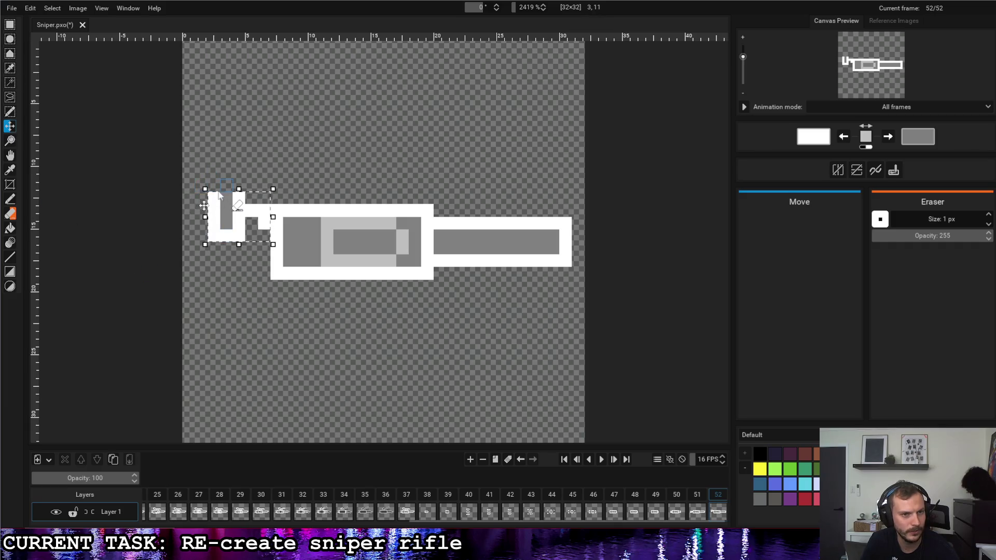
Fill the stock's hole with white, raise the stock one pixel, and erase the old stock.
key(e)
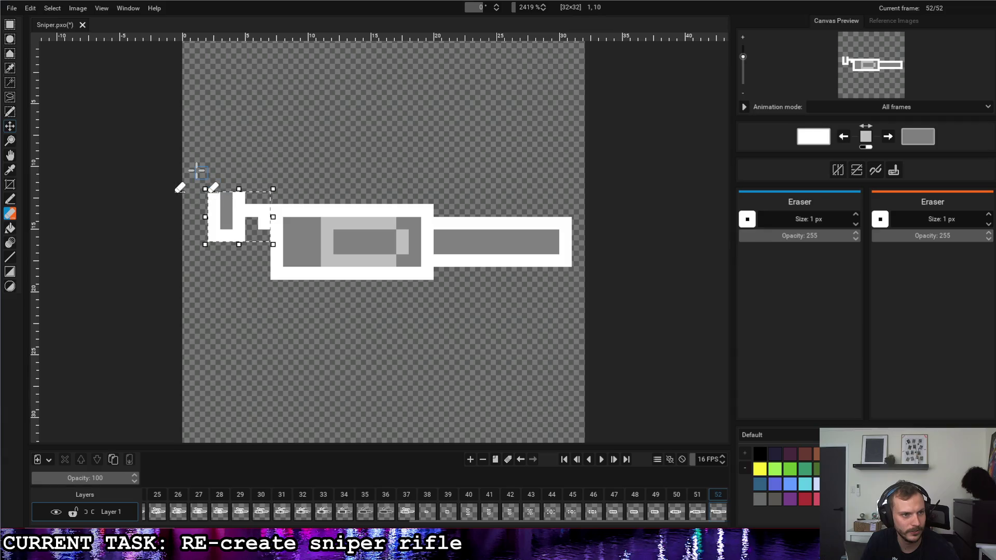
key(w)
click(9, 199)
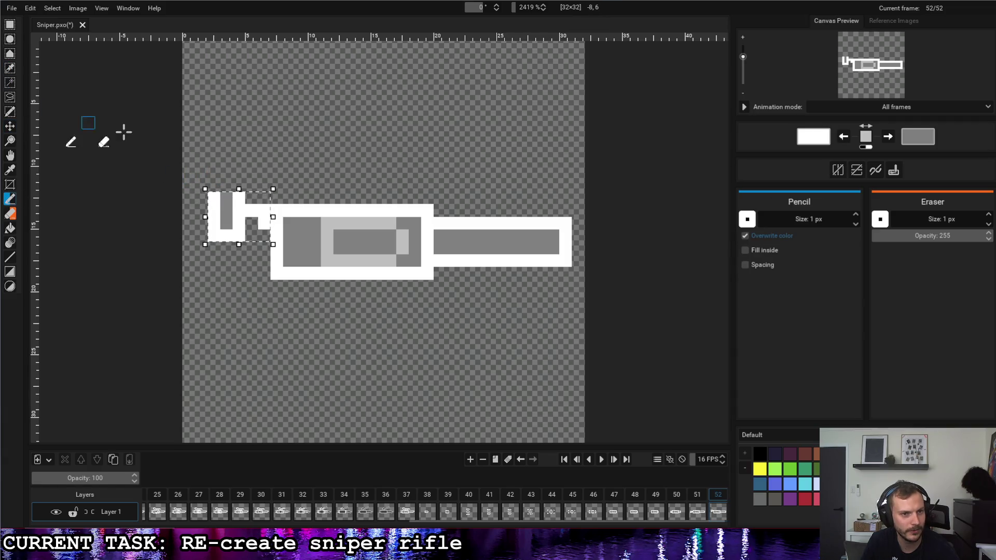
click(253, 227)
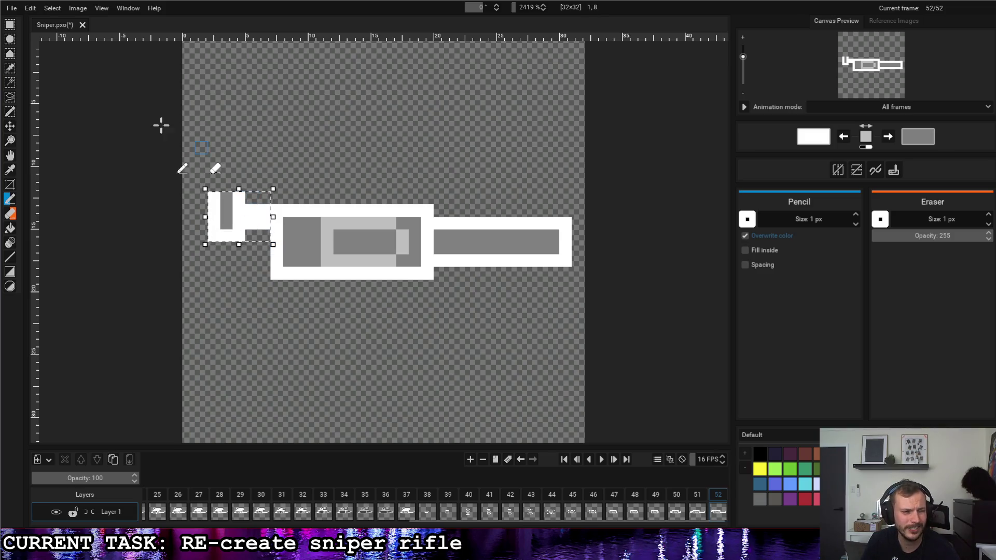
click(10, 23)
drag(255, 223, 259, 211)
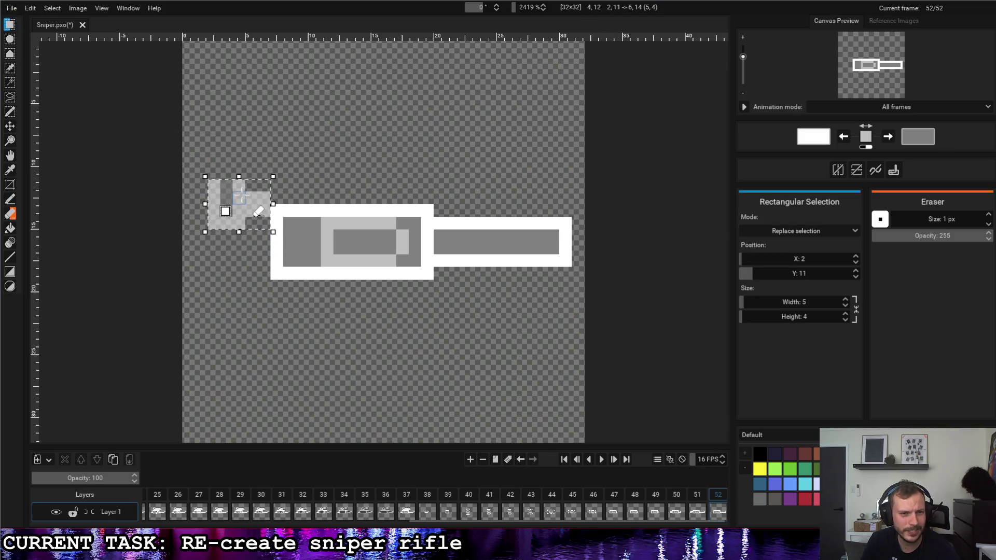
click(329, 162)
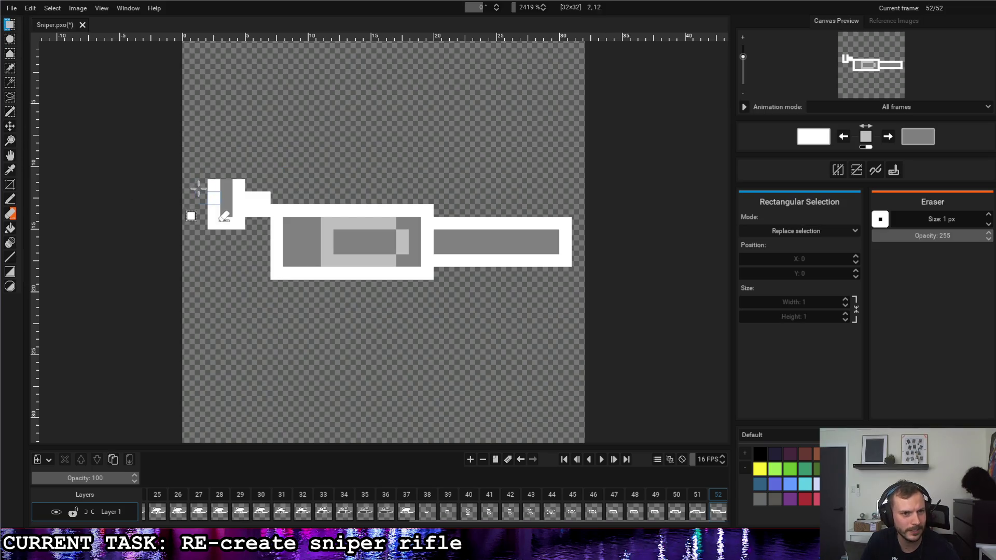
mouse_move(228, 223)
mouse_down()
mouse_move(218, 236)
mouse_move(277, 198)
mouse_move(264, 186)
mouse_move(239, 185)
mouse_up()
Erase the leftover stray pixel and place white staircase pixels up-left of the body.
click(214, 185)
click(10, 201)
click(265, 160)
click(226, 198)
click(213, 185)
click(202, 173)
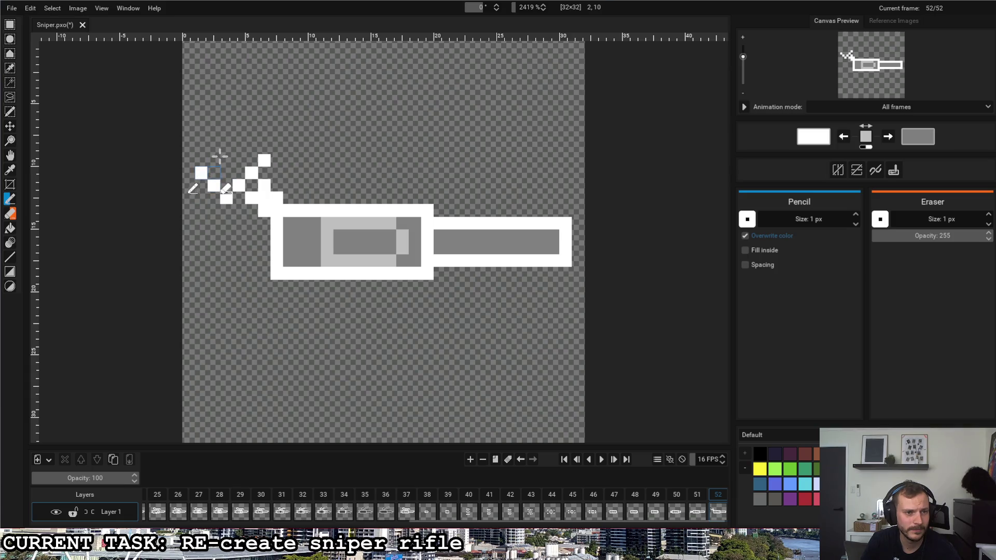
click(214, 160)
right_click(214, 161)
right_click(201, 173)
Complete the white diagonal staircase and fill its inside with grey pixels.
click(226, 173)
click(239, 160)
click(251, 147)
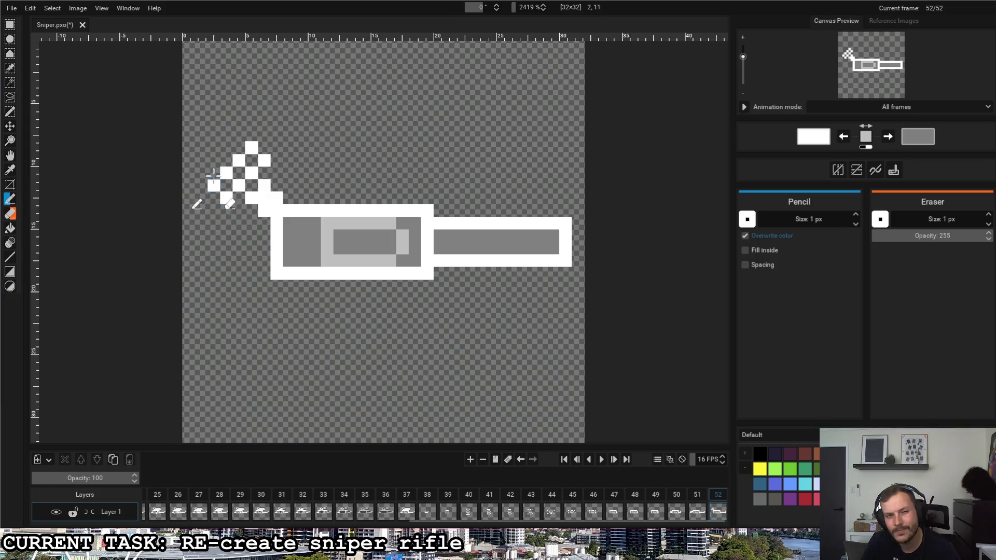
click(214, 173)
click(227, 161)
click(237, 148)
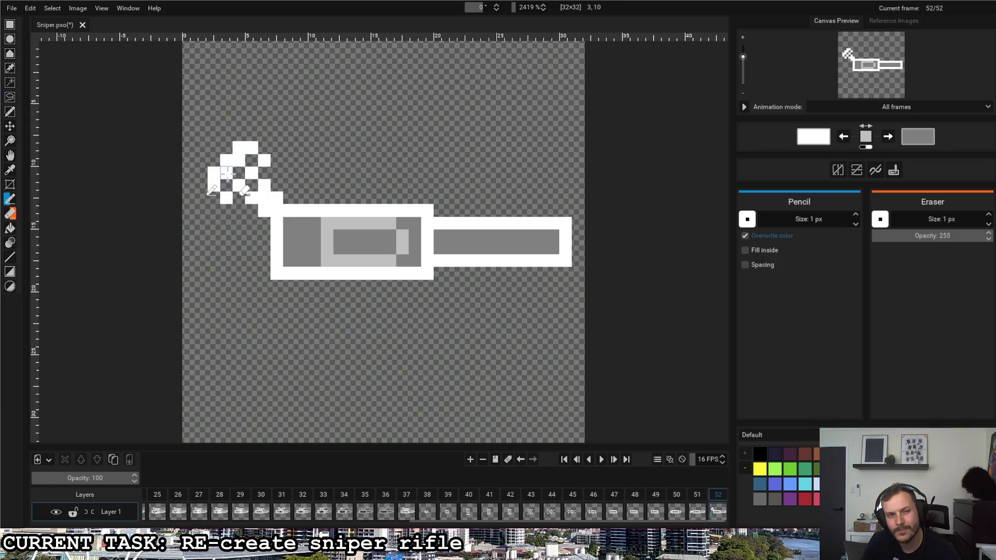
key(x)
click(226, 179)
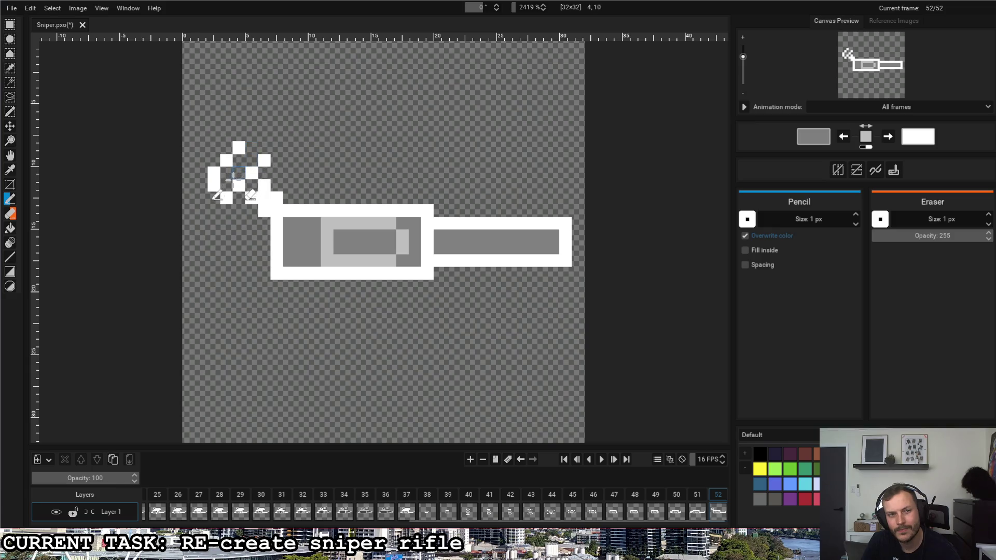
click(252, 148)
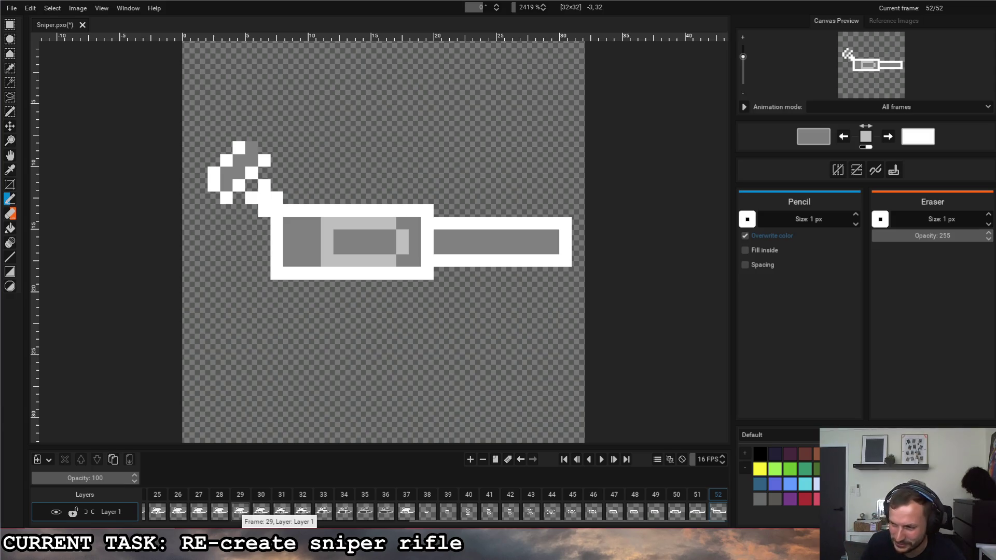
key(alt+Tab)
key(alt+Tab)
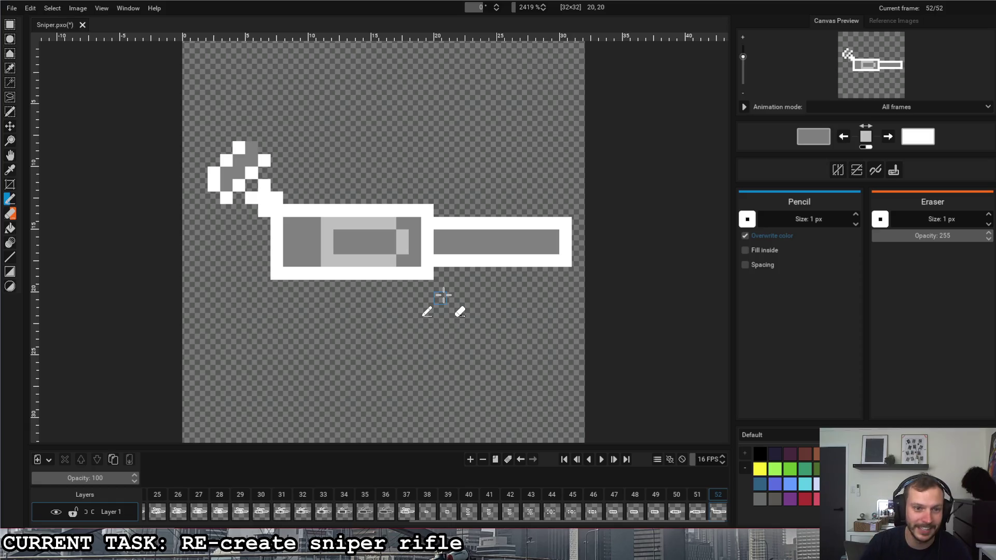
Select the diagonal stock piece, compare with frame 51, and add frame 53 as a duplicate.
click(10, 24)
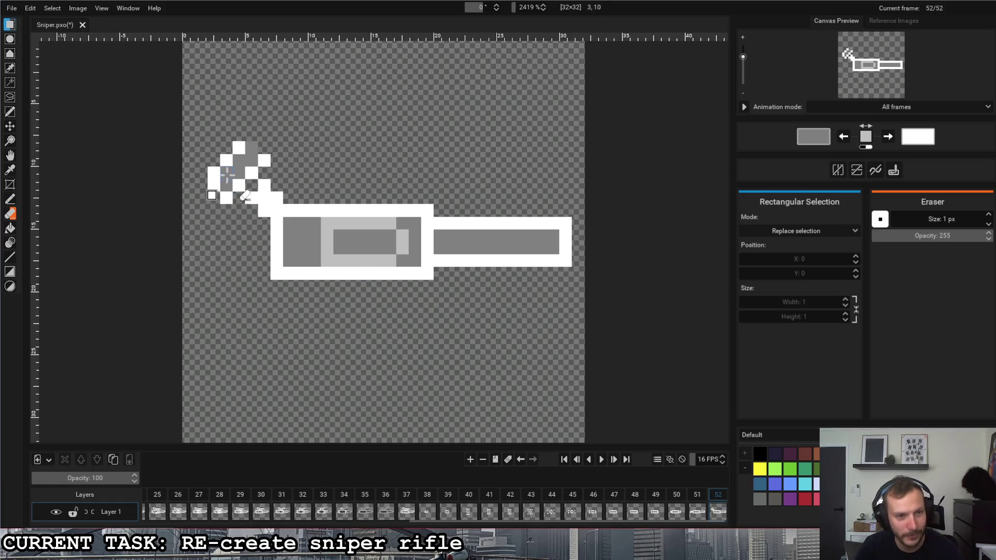
mouse_move(210, 145)
mouse_down()
mouse_move(275, 184)
mouse_move(280, 204)
mouse_up()
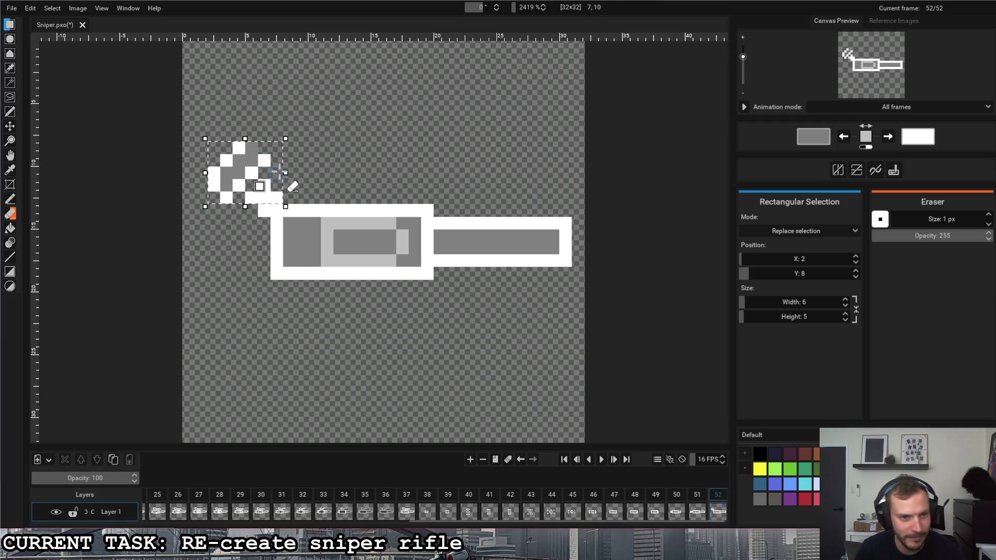
click(695, 499)
click(719, 498)
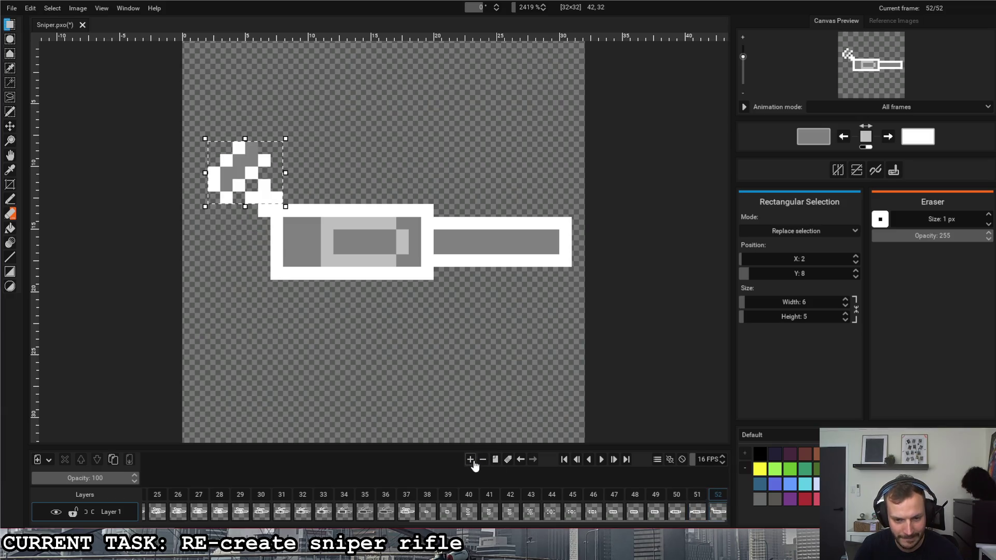
click(495, 464)
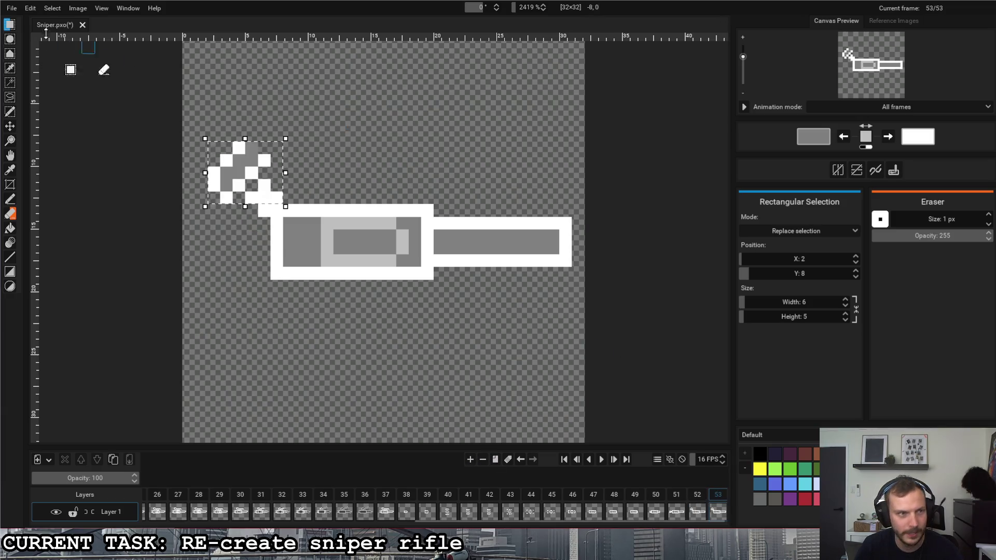
click(384, 497)
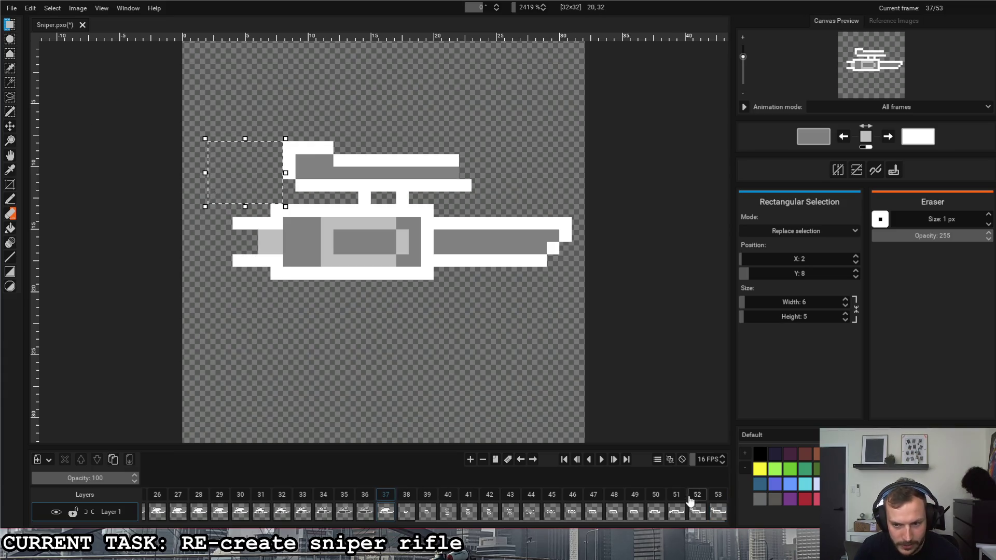
click(716, 511)
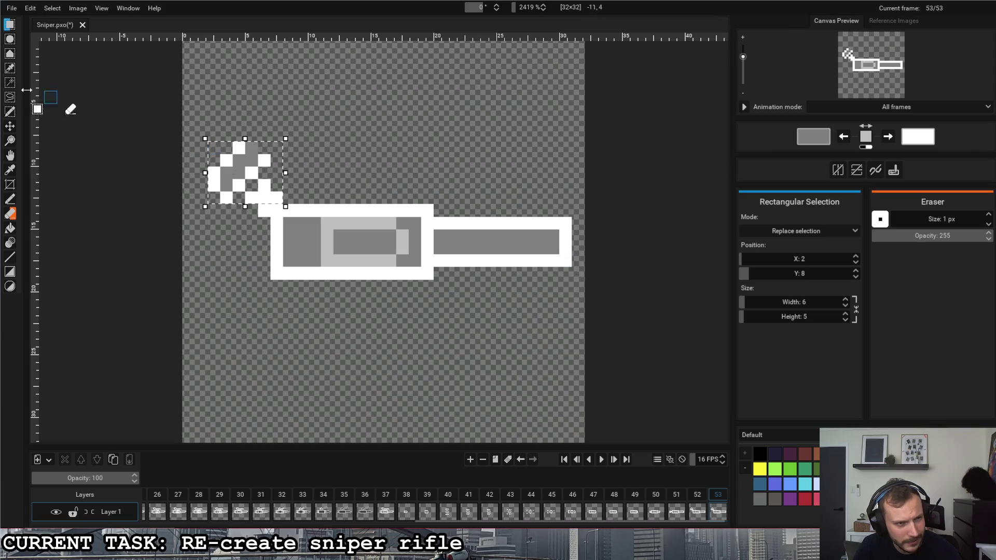
On frame 52, move the barrel tip one pixel right and fill the gap.
click(697, 499)
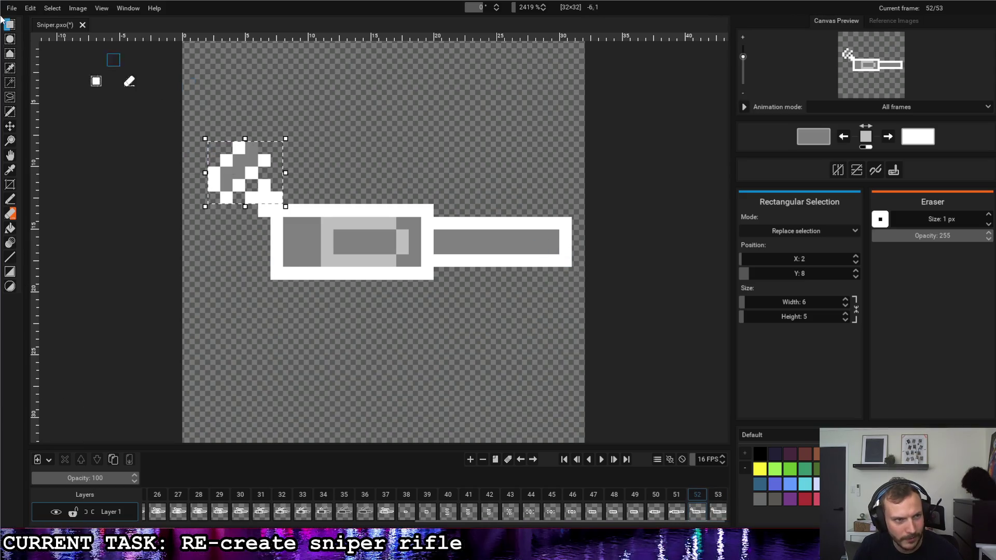
drag(553, 223, 571, 266)
key(Right)
click(545, 298)
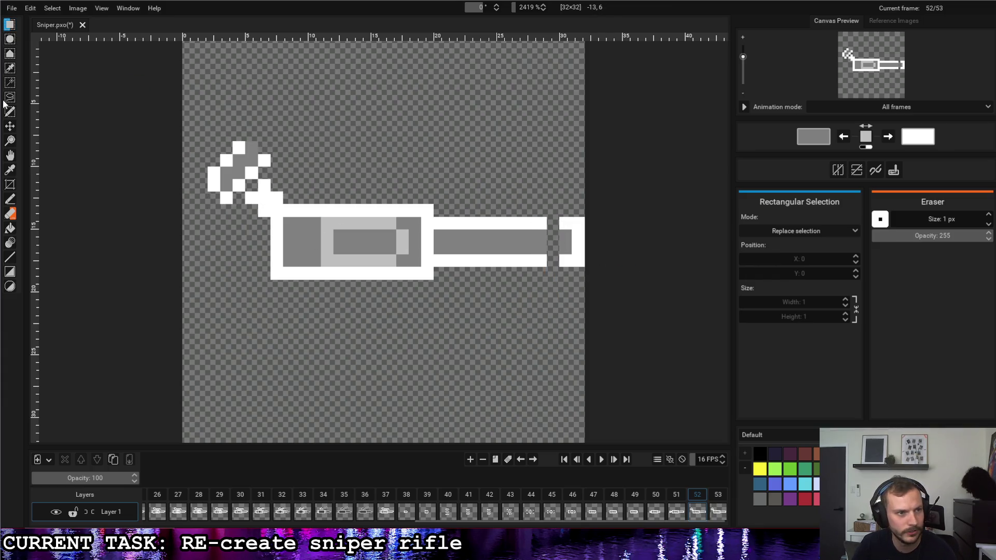
click(11, 200)
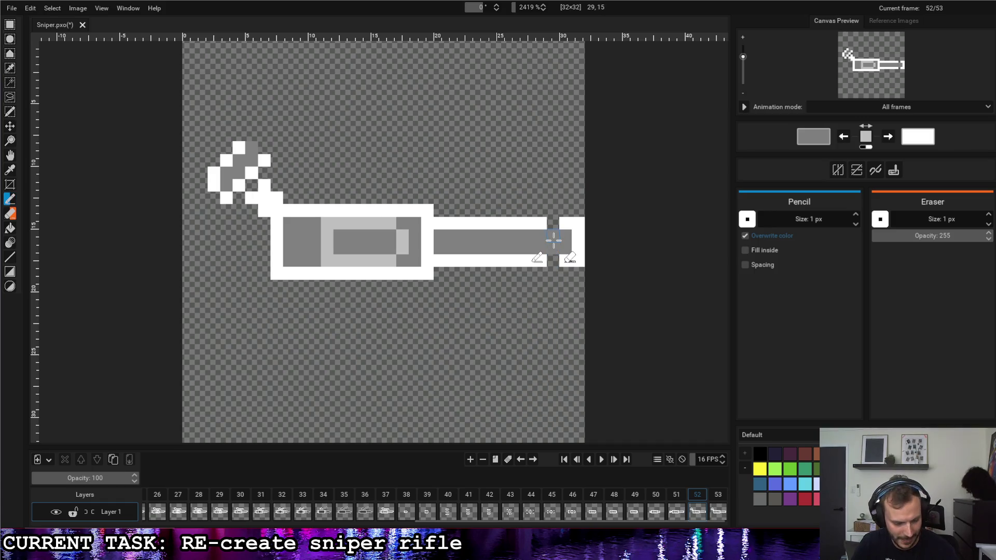
click(553, 242)
key(x)
click(553, 261)
click(553, 223)
click(719, 498)
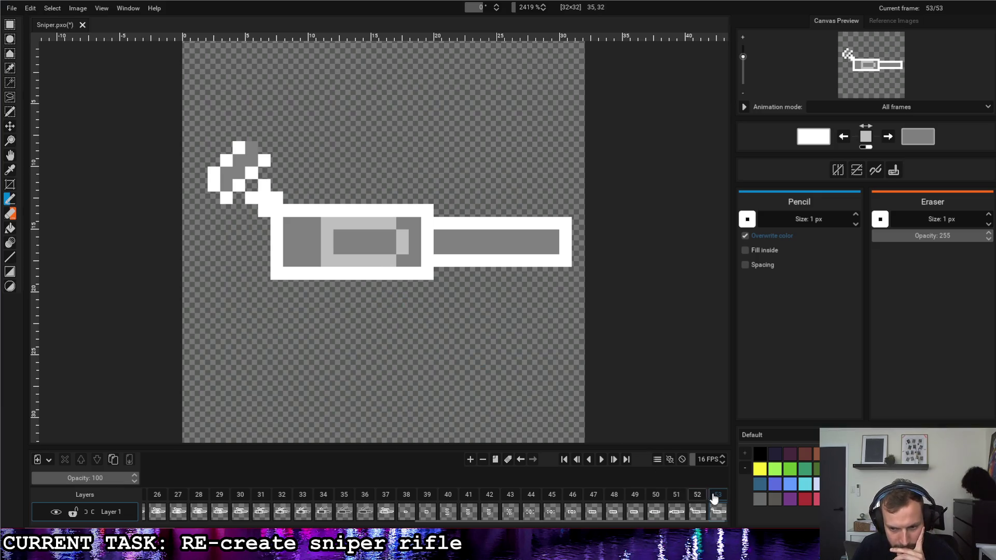
Select and delete the diagonal piece above the rifle body on frame 53.
key(r)
mouse_move(286, 144)
mouse_down()
mouse_move(210, 193)
mouse_move(267, 214)
mouse_up()
key(Delete)
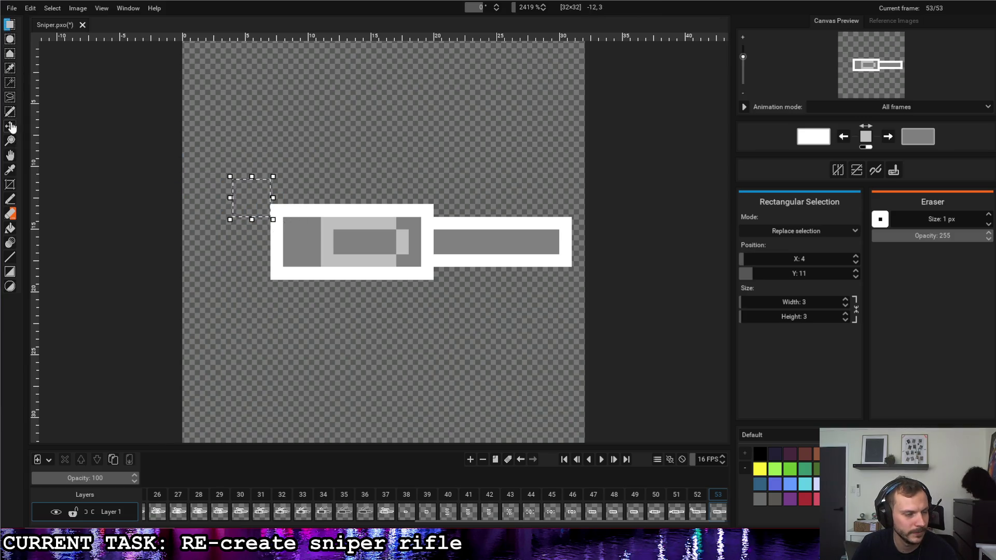
click(10, 198)
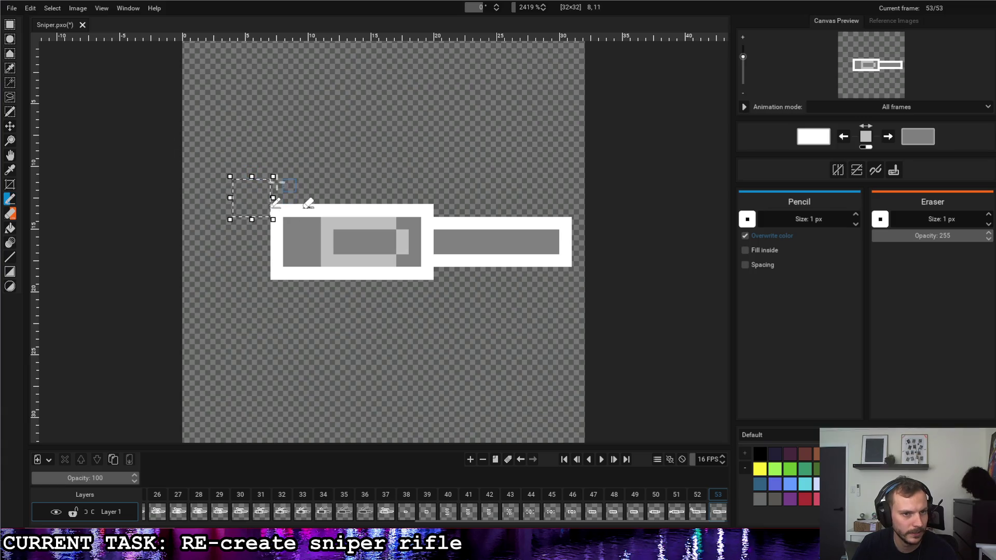
key(r)
Pencil two white posts above the body topped by a white bar, then swap to grey.
click(213, 111)
key(o)
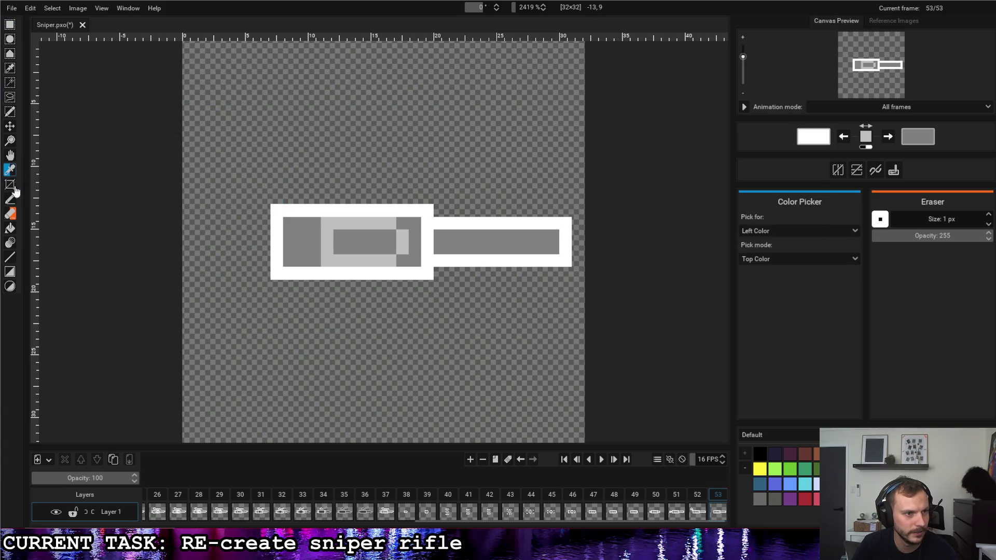
click(9, 199)
click(10, 213)
key(b)
mouse_move(277, 198)
mouse_down()
mouse_move(277, 169)
mouse_move(302, 197)
mouse_move(301, 175)
mouse_up()
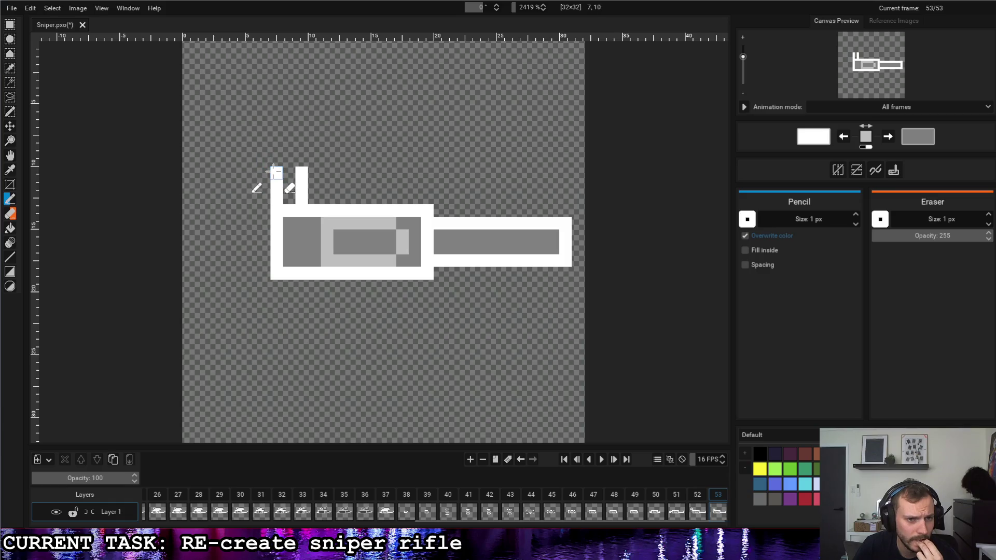
mouse_move(264, 173)
mouse_down()
mouse_move(314, 173)
mouse_move(266, 149)
mouse_move(315, 148)
mouse_move(277, 161)
mouse_up()
key(x)
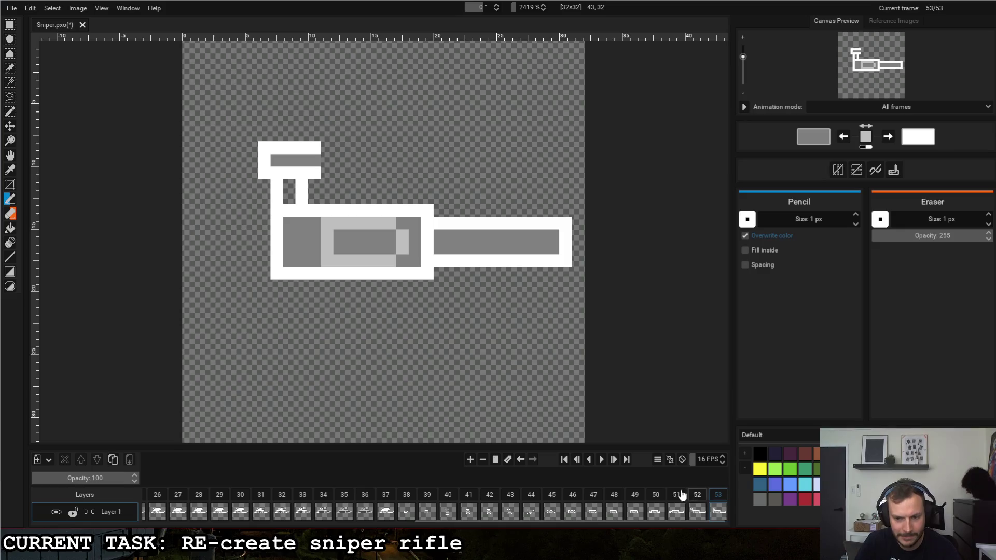
Step through frames 50 to 53 to compare the new scope mount.
click(681, 492)
click(697, 498)
click(718, 501)
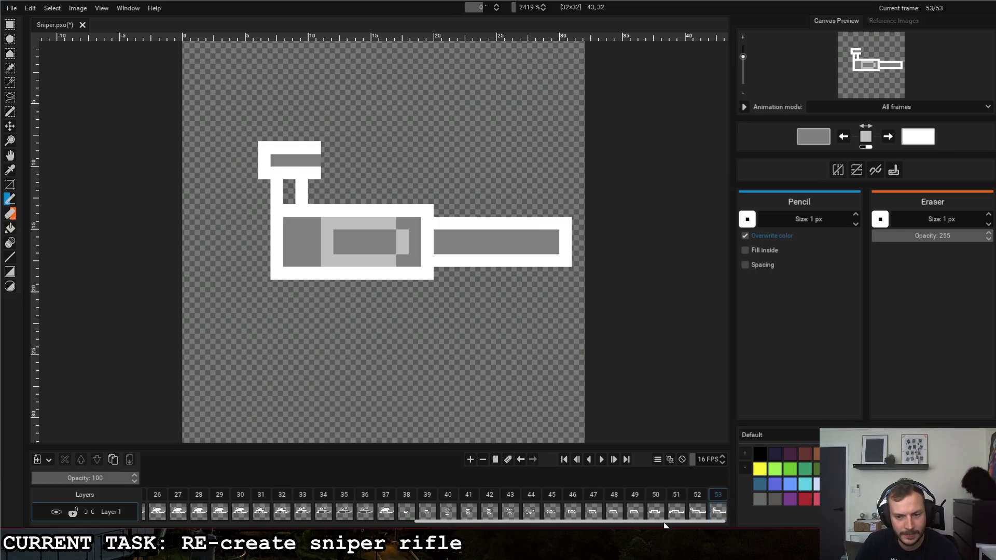
click(697, 501)
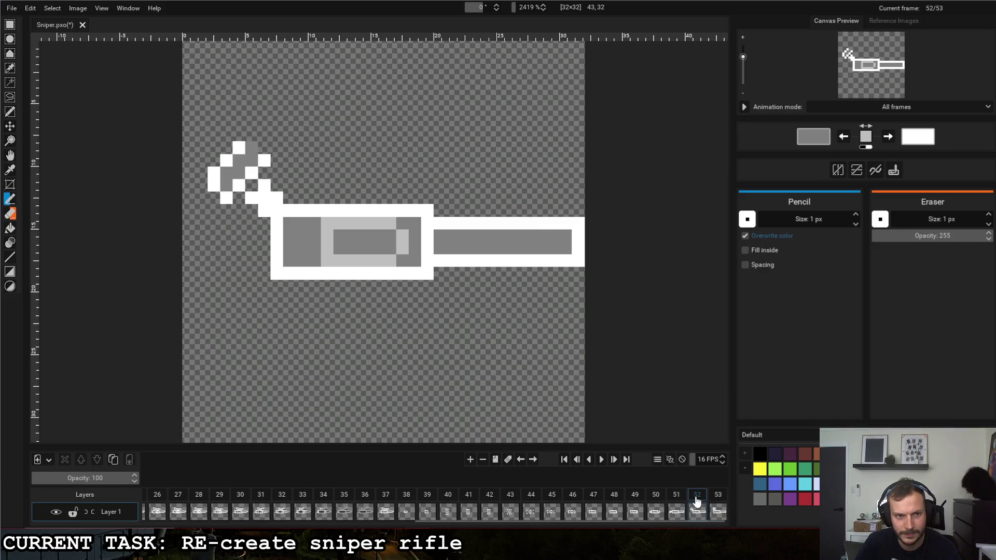
click(677, 497)
click(697, 499)
click(718, 497)
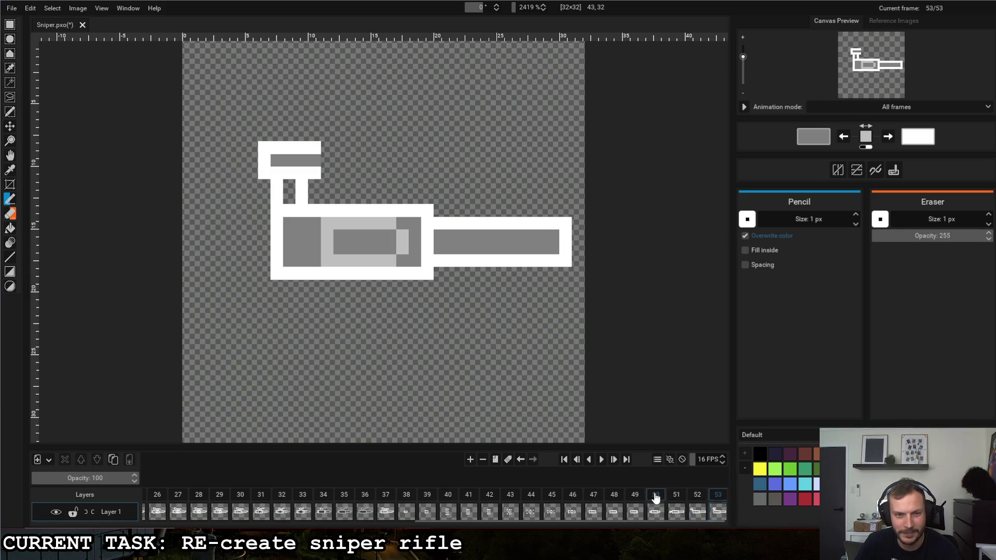
click(655, 499)
click(719, 498)
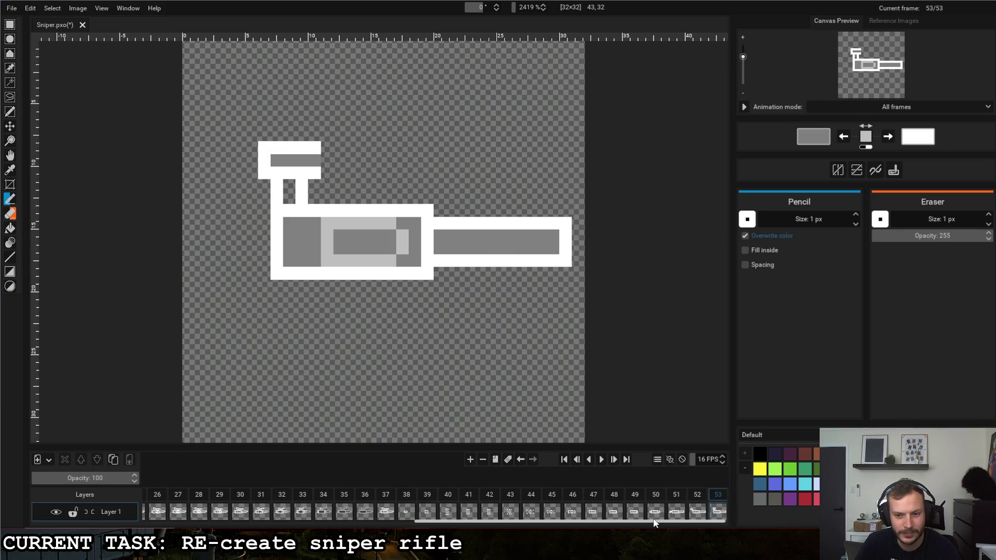
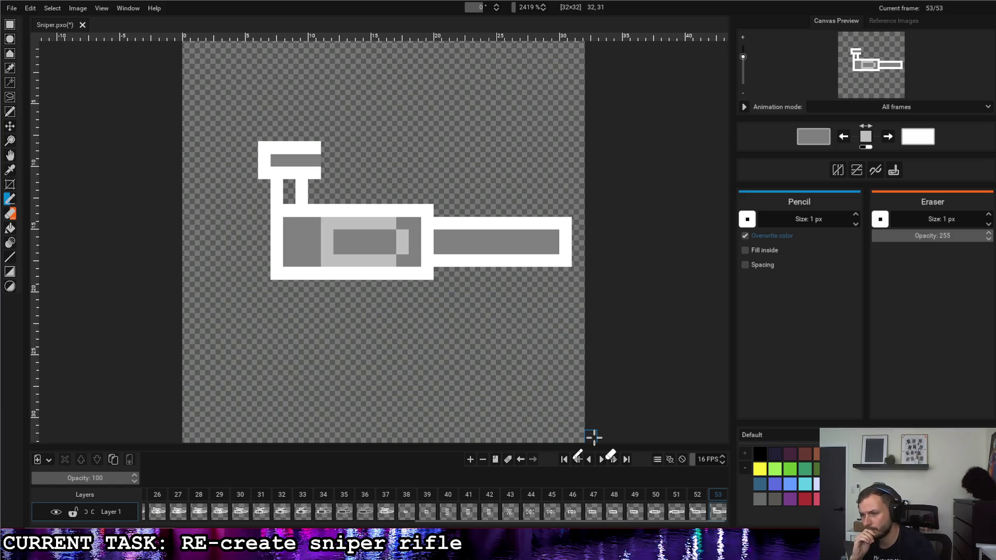
Review frames 4, 22, 27 and 37 of the rifle animation in the timeline.
drag(485, 523, 207, 521)
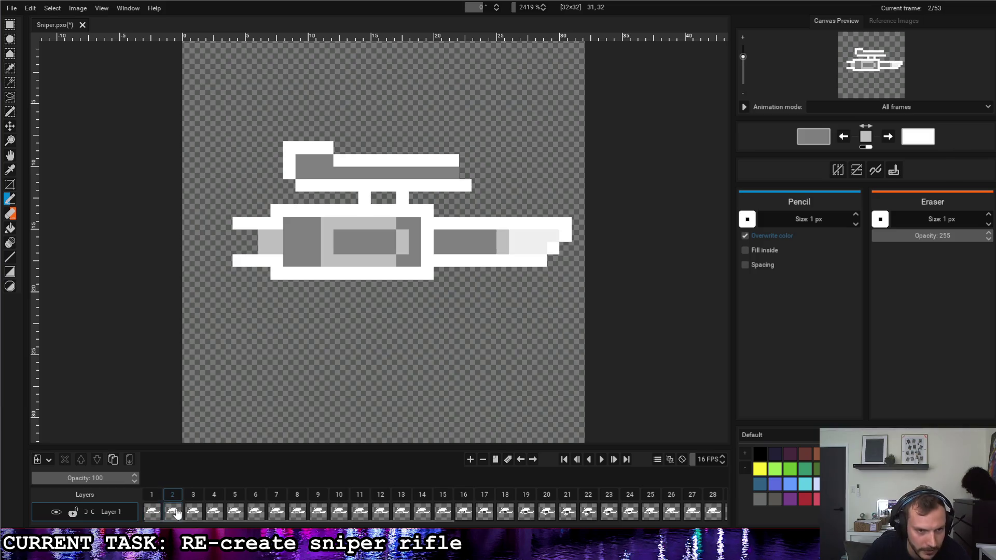
click(214, 512)
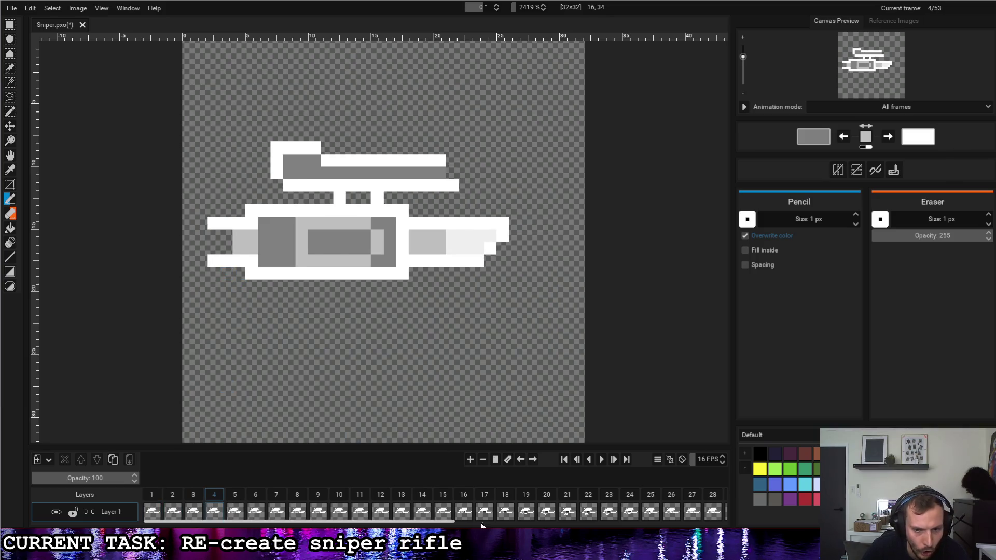
click(589, 513)
click(692, 514)
drag(432, 524, 435, 525)
scroll(436, 525, right, 5)
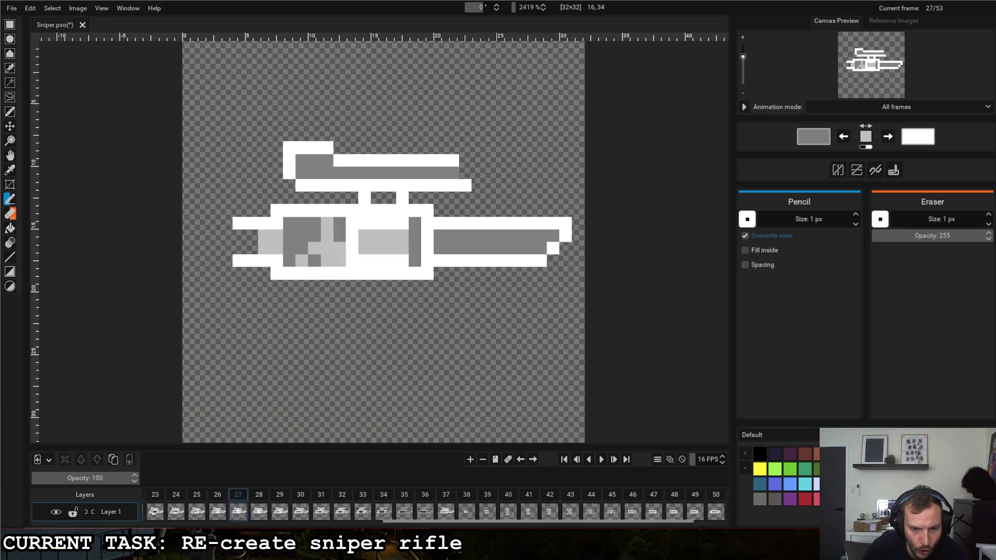
click(460, 512)
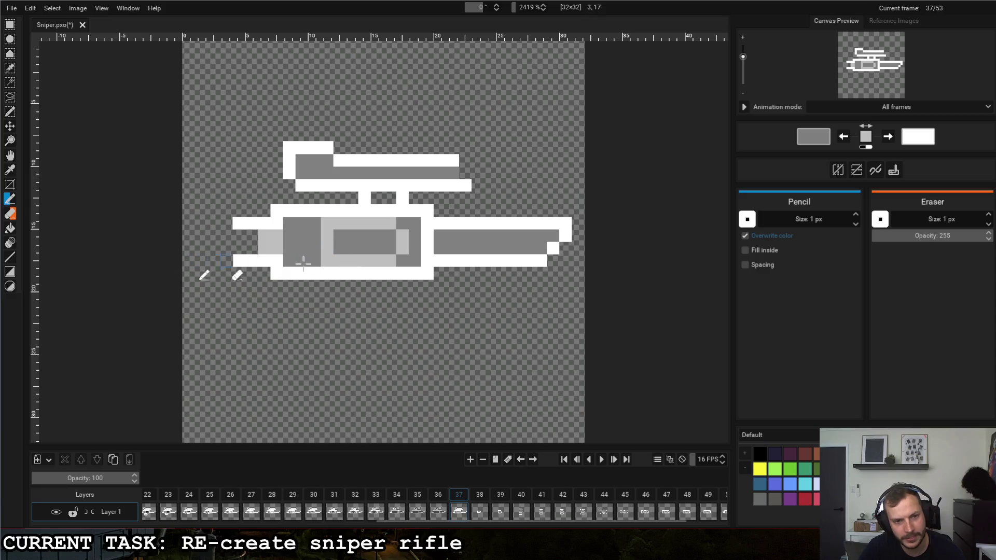
Go back through frame 7 to frame 2 and pick the Rectangular Selection tool.
scroll(217, 515, up, 5)
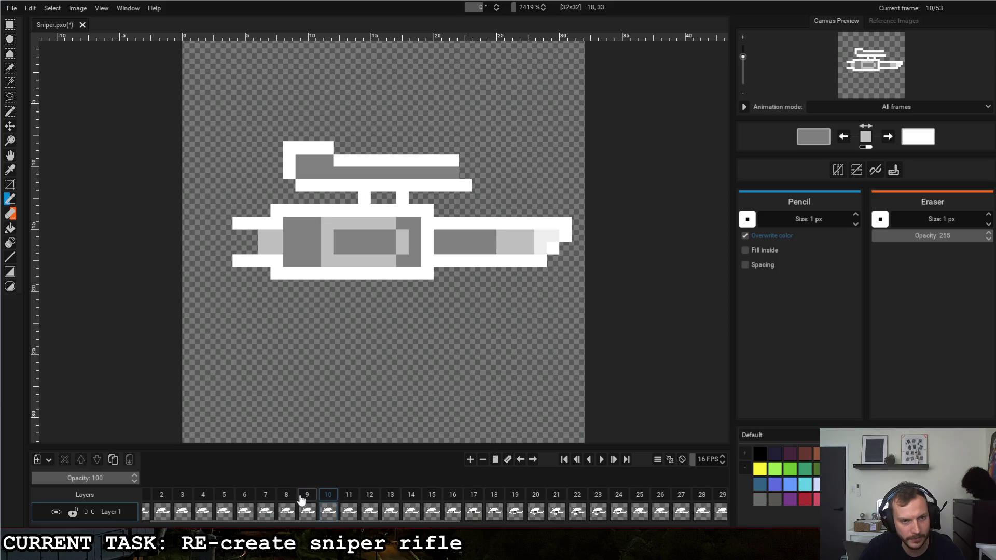
click(269, 497)
scroll(194, 516, up, 1)
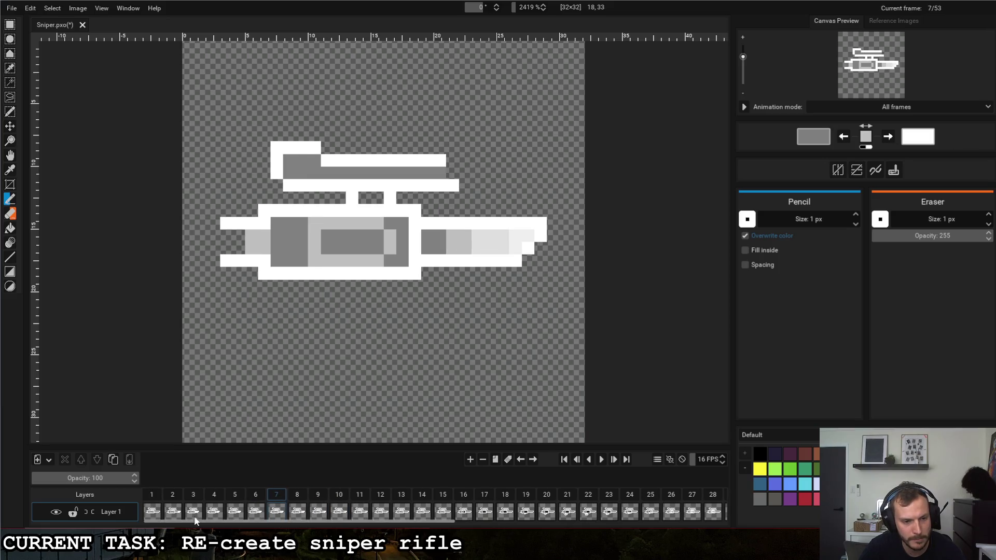
click(194, 514)
click(175, 498)
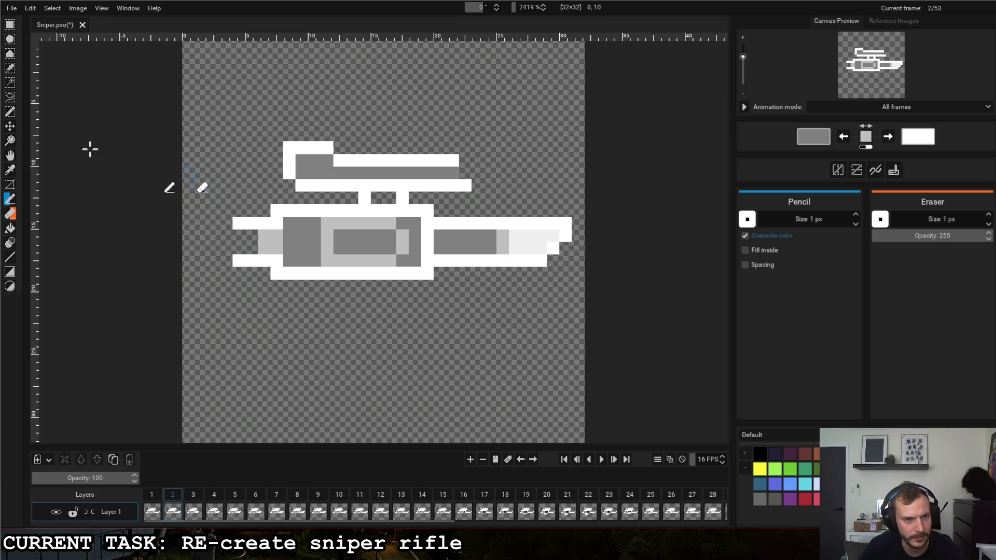
click(9, 25)
On frame 2, shift the stock's left end two pixels right and deselect it.
drag(240, 223, 254, 262)
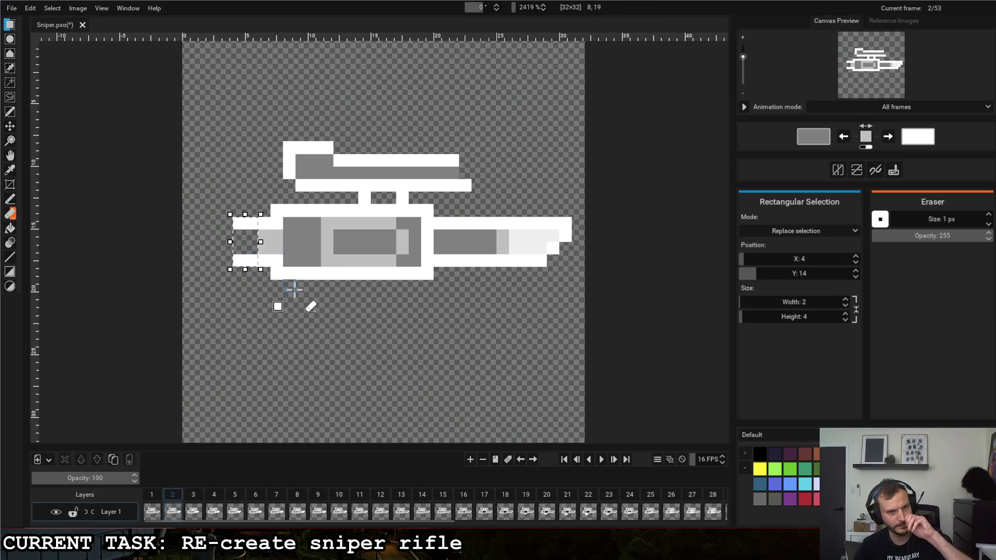
key(Right)
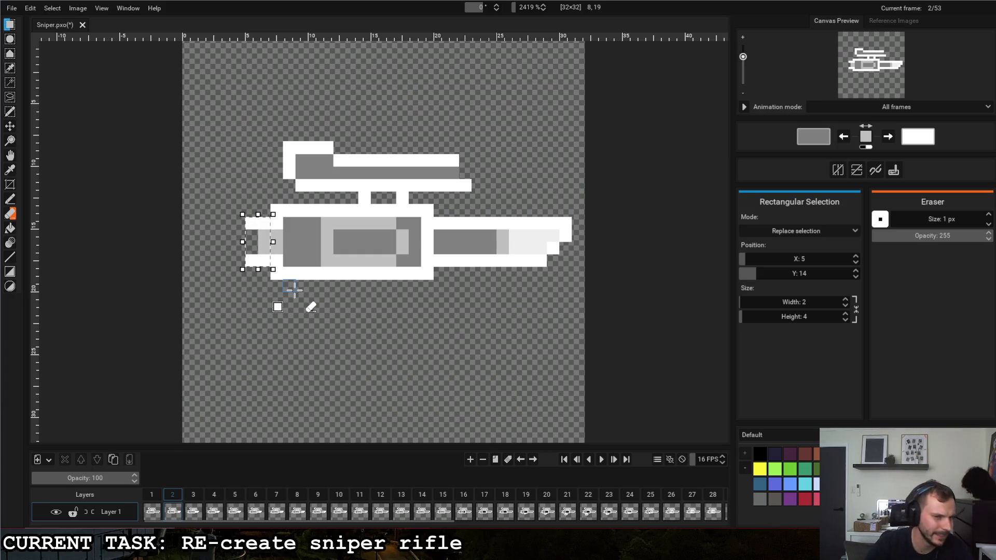
key(Right)
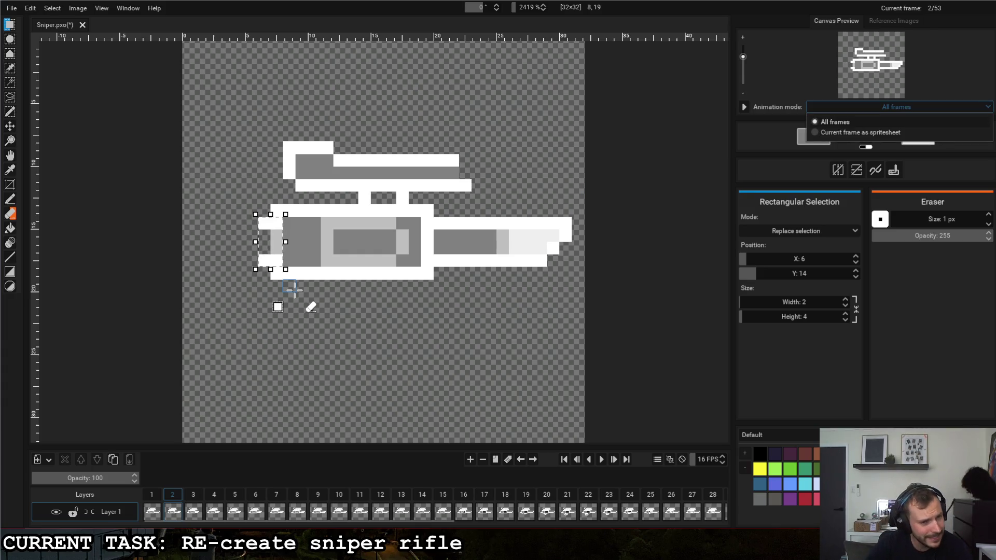
click(289, 317)
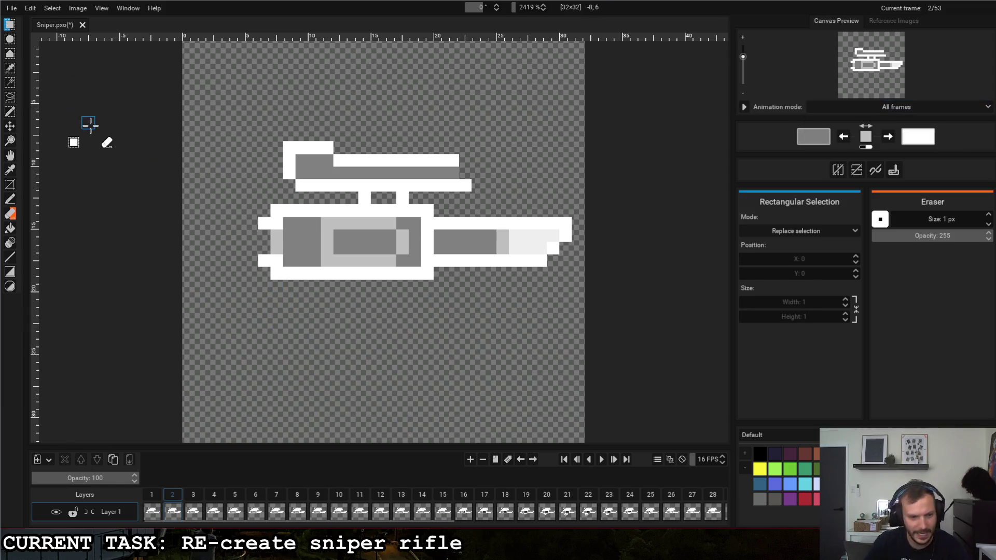
On frame 3, select the stock end, shift it right, then select a wider area around it.
click(193, 506)
click(173, 506)
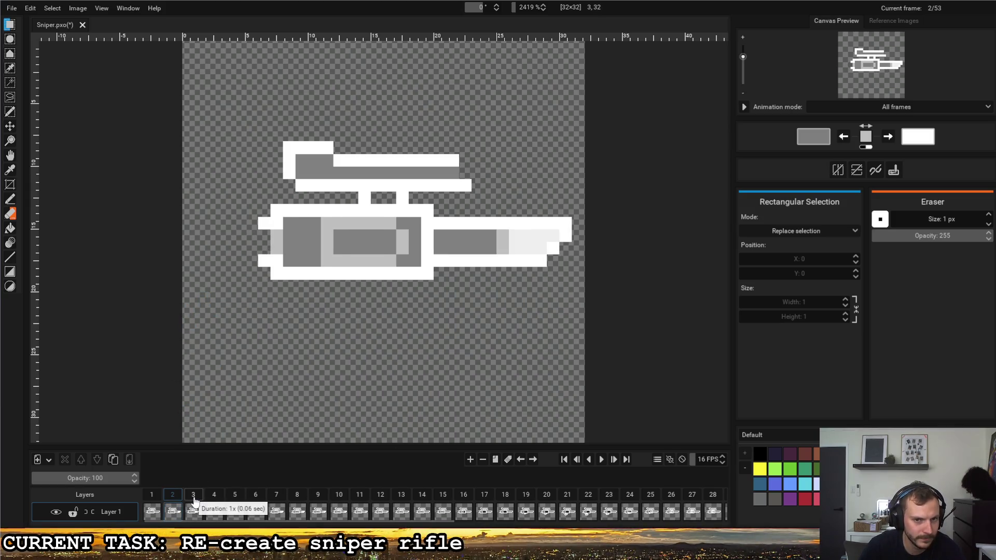
click(194, 506)
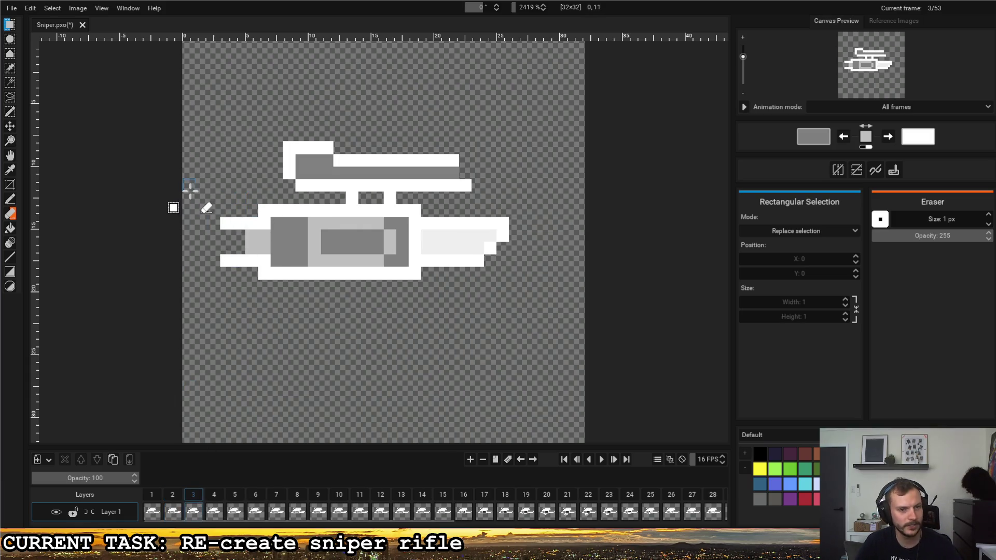
mouse_move(227, 223)
mouse_down()
mouse_move(239, 261)
mouse_move(256, 238)
mouse_up()
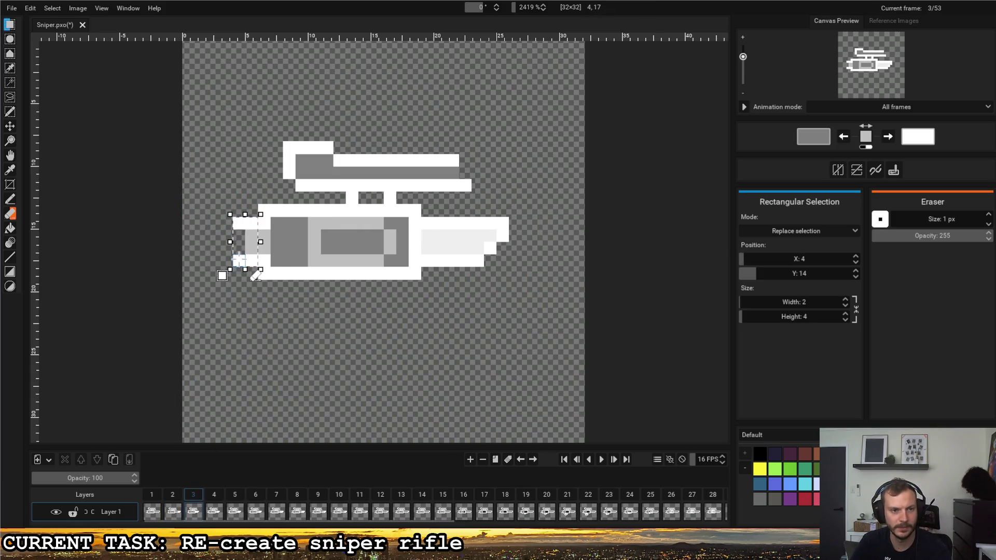
key(Return)
click(215, 250)
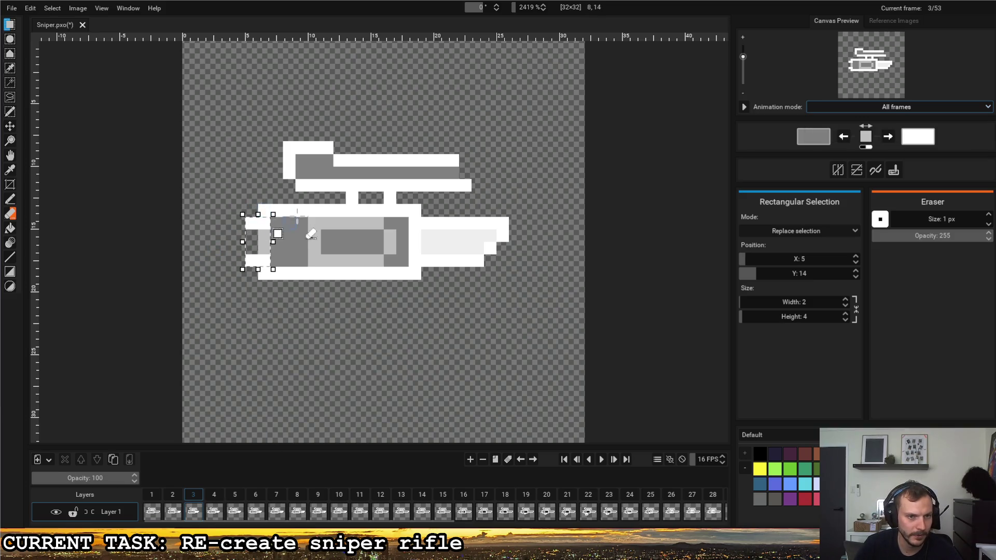
drag(280, 208, 216, 274)
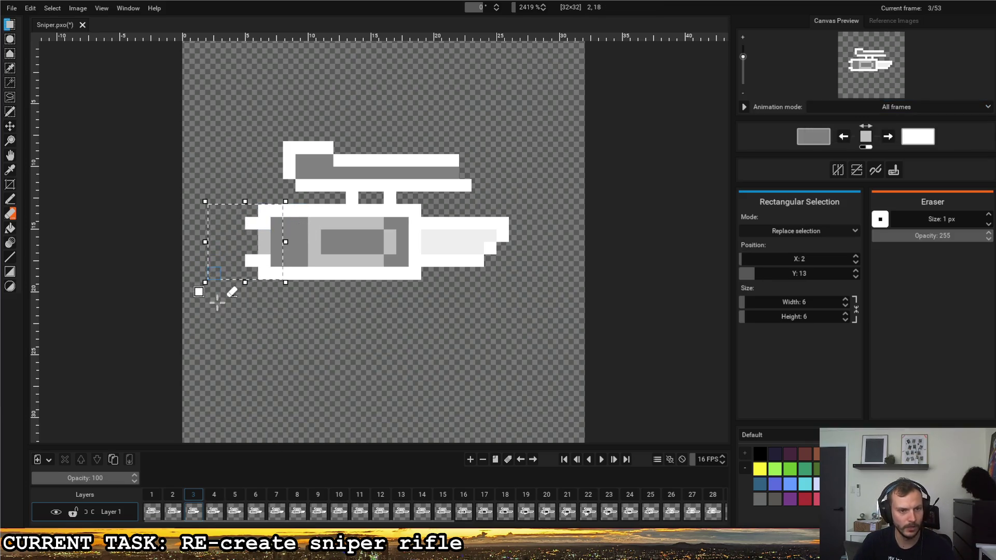
On frames 4 and 5, select the rifle's left stock end and nudge it right.
click(215, 500)
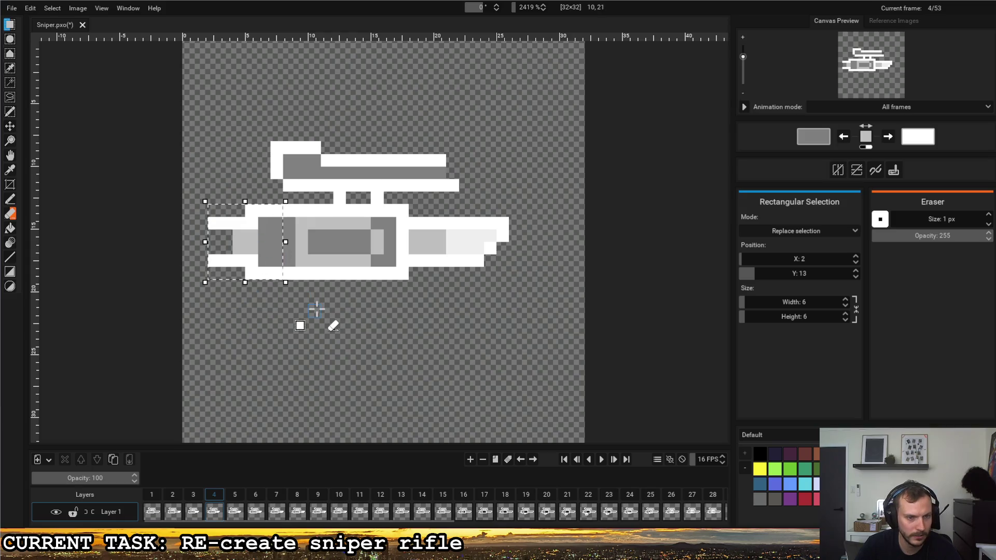
key(ctrl+shift+a)
drag(239, 199, 223, 285)
key(Right)
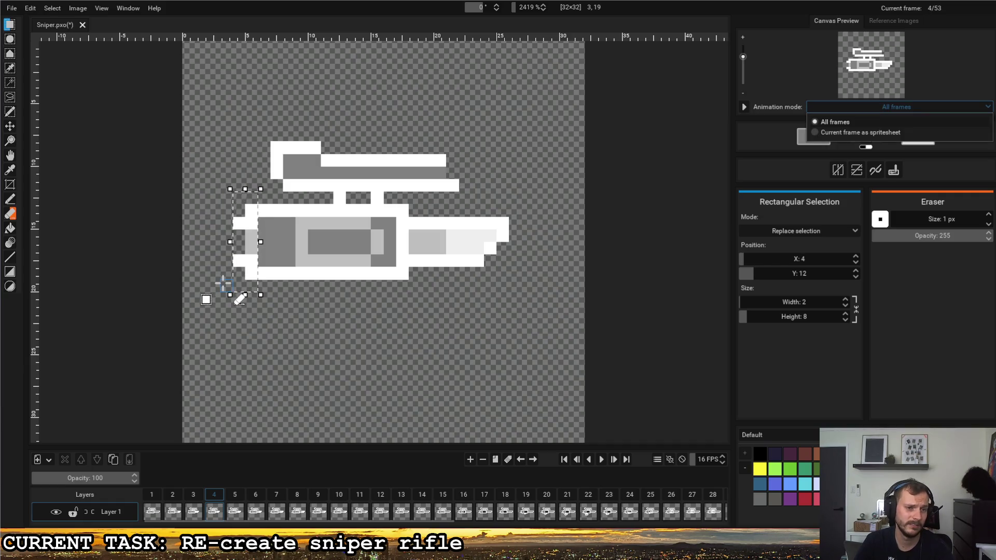
click(228, 498)
drag(212, 207, 227, 283)
key(Right)
key(Right)
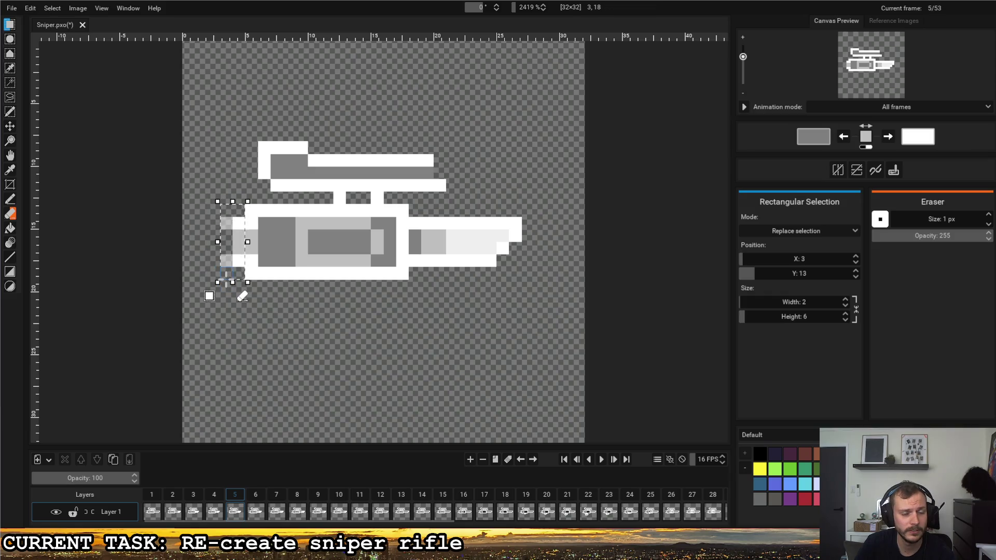
On frames 6 and 7, reselect a smaller part of the stock and move it one pixel right.
click(256, 499)
mouse_move(202, 210)
mouse_down()
mouse_move(200, 222)
mouse_move(228, 238)
mouse_up()
drag(241, 273, 241, 274)
key(Right)
key(Right)
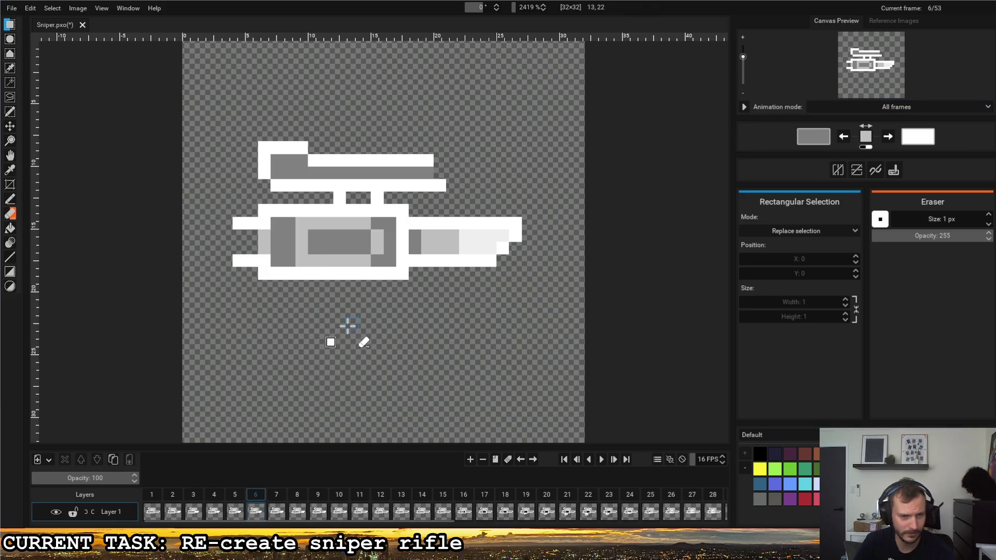
key(ctrl+z)
key(ctrl+z)
drag(213, 221, 223, 263)
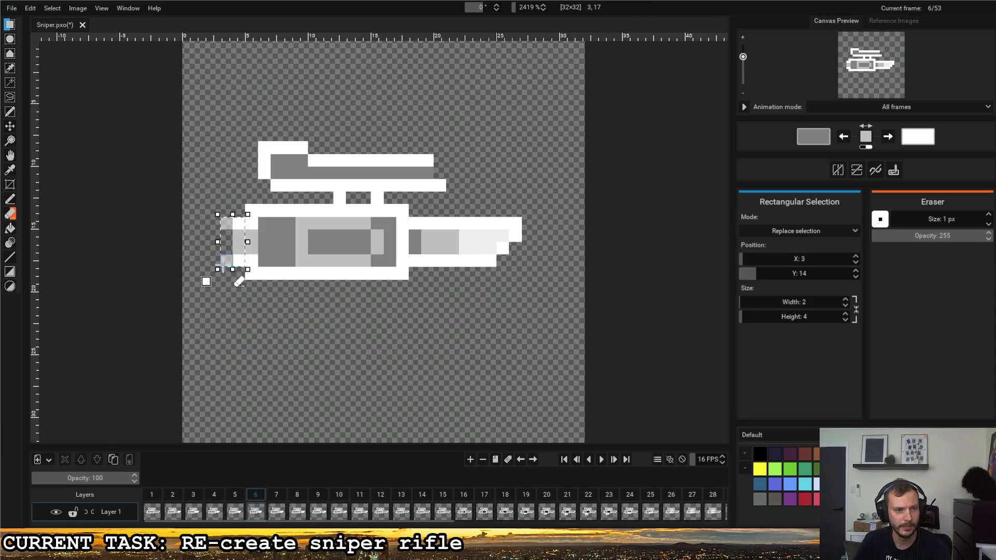
key(Right)
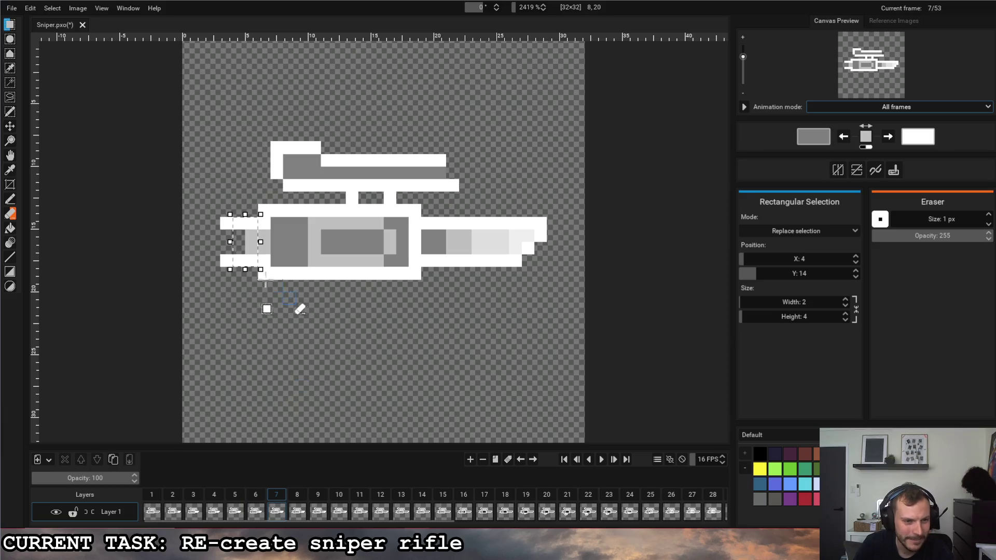
drag(232, 260, 245, 268)
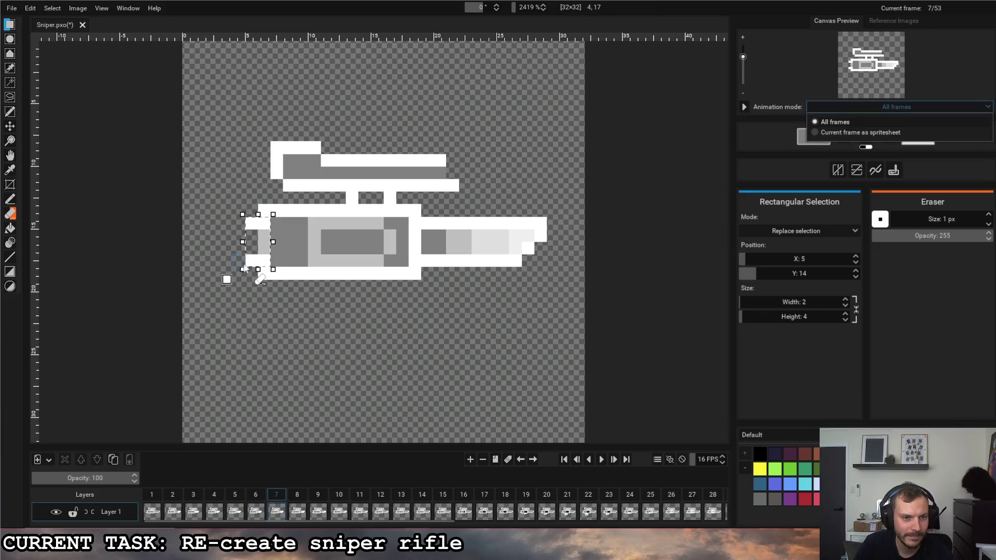
Reposition the stock-end pixels on frame 8, then select the rifle's left end on frame 9.
click(297, 495)
drag(232, 216, 274, 270)
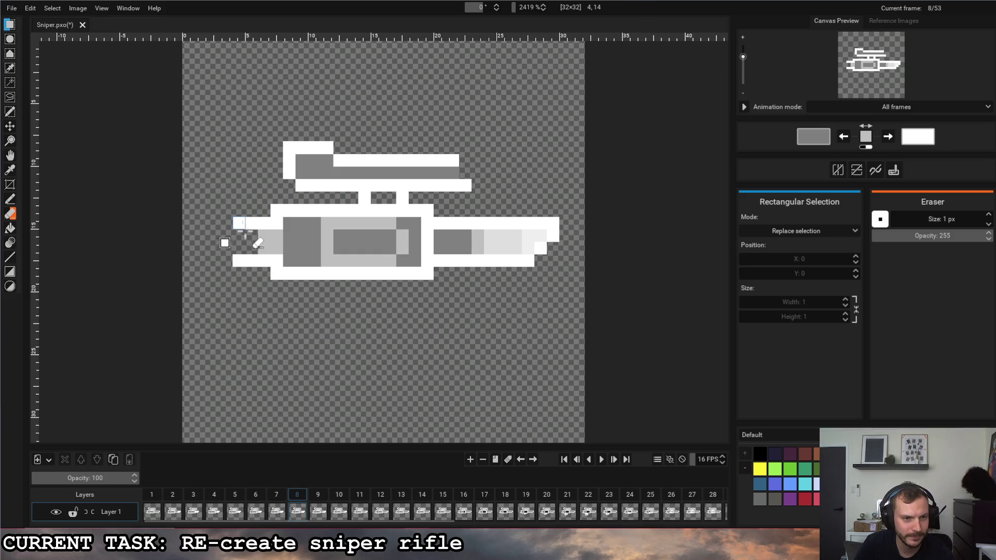
key(ctrl+v)
mouse_move(238, 237)
mouse_down()
mouse_move(227, 224)
mouse_move(283, 266)
mouse_up()
key(ctrl+d)
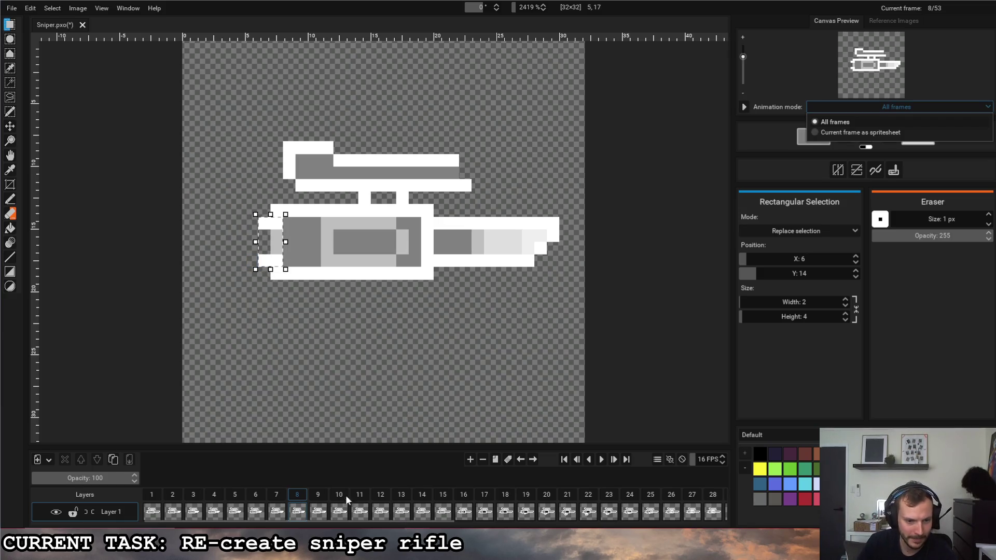
click(327, 495)
click(318, 495)
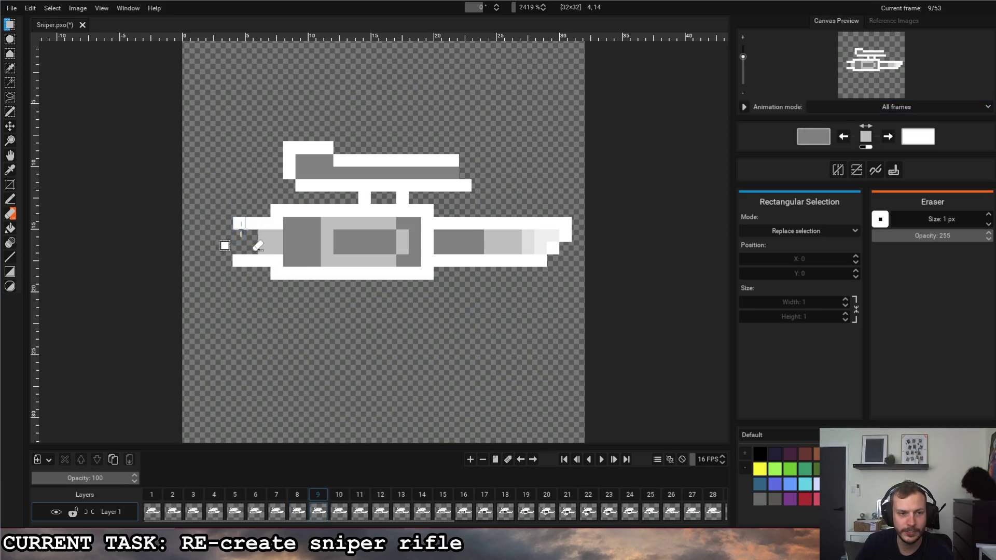
drag(258, 216, 283, 267)
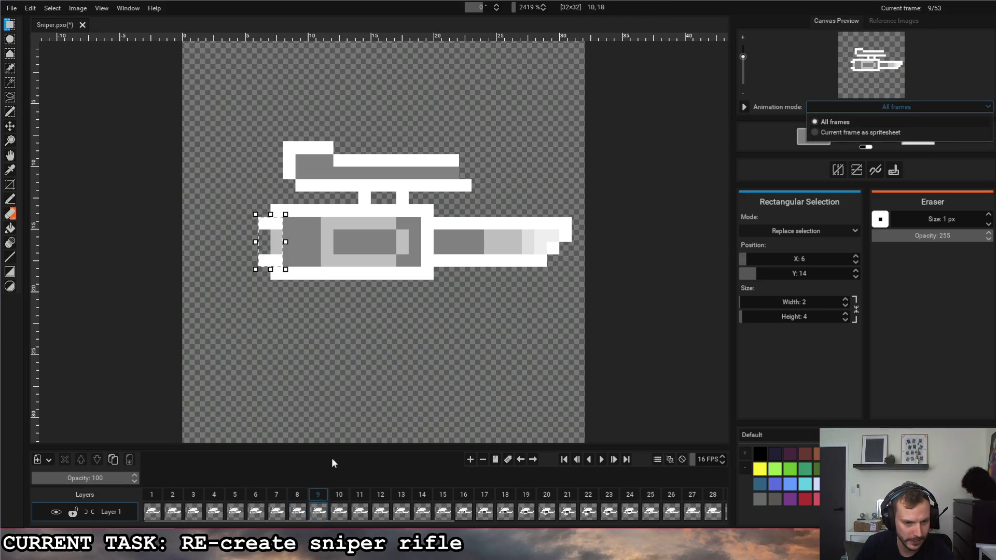
Nudge the four-pixel-tall left end one pixel right on frame 10; undo a trial erase on frame 11.
click(339, 494)
drag(235, 218, 252, 274)
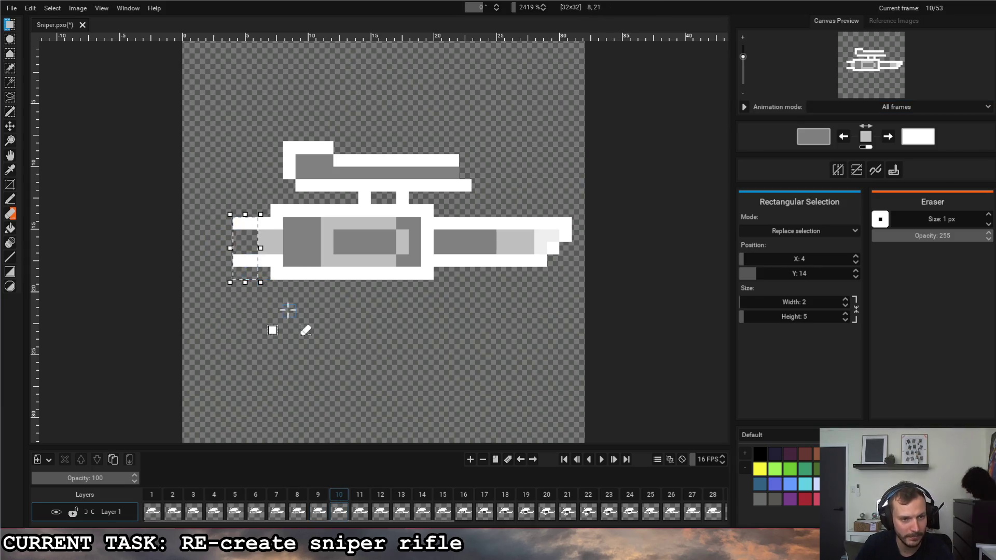
drag(234, 219, 255, 262)
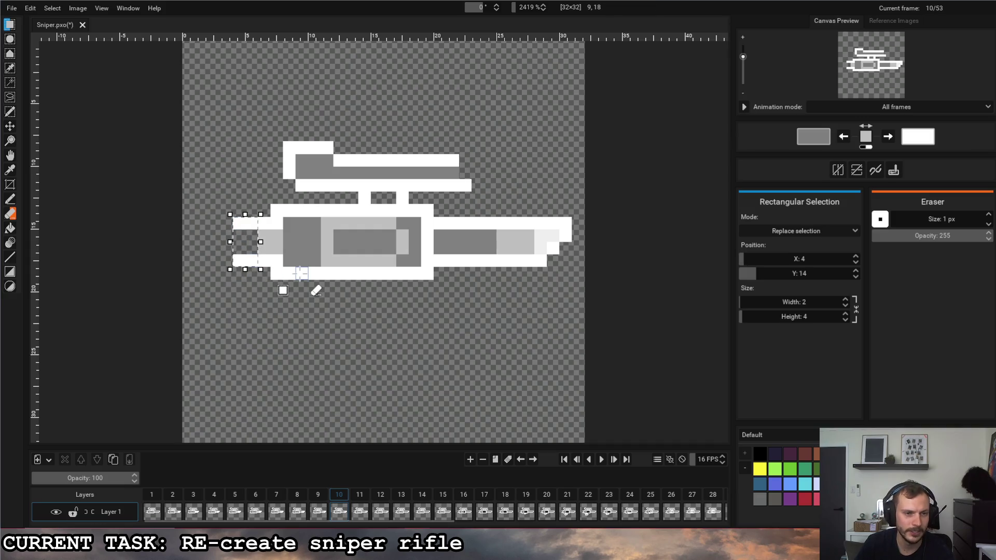
key(Right)
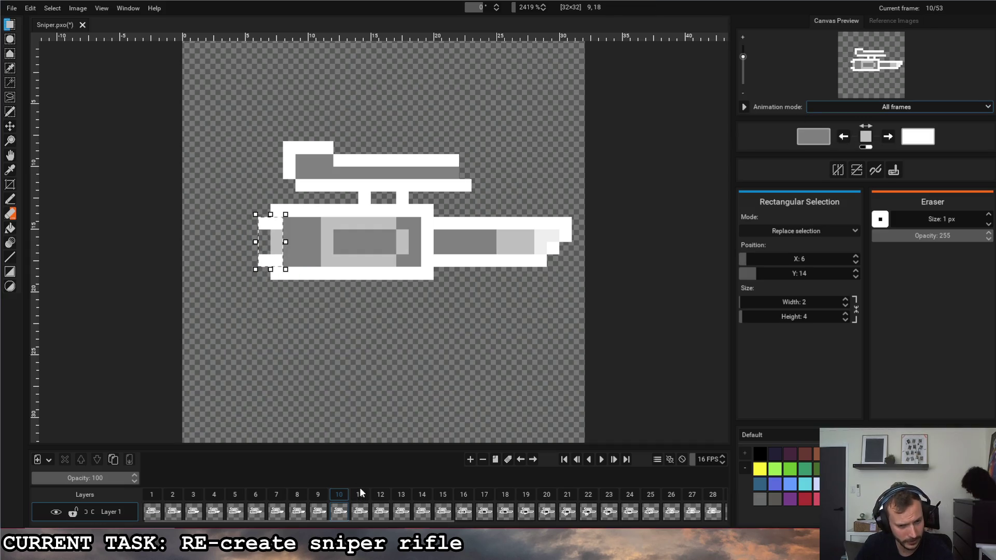
click(360, 494)
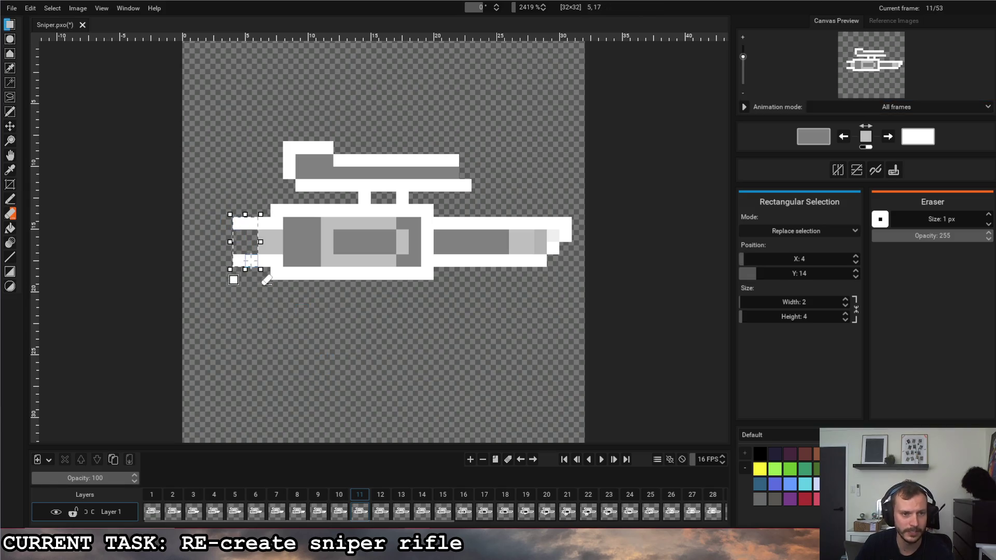
right_click(240, 224)
right_click(252, 261)
key(ctrl+z)
click(382, 510)
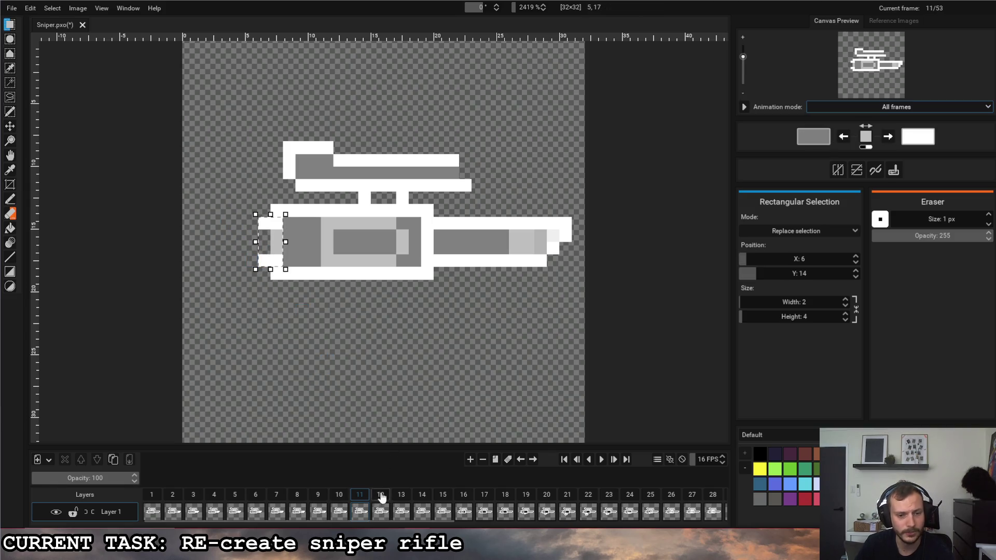
click(382, 496)
key(ctrl+d)
On frames 12, 13 and 14, nudge the rifle's 2x4 left-end pixels one pixel right.
drag(226, 223, 251, 261)
click(244, 249)
drag(236, 222, 252, 261)
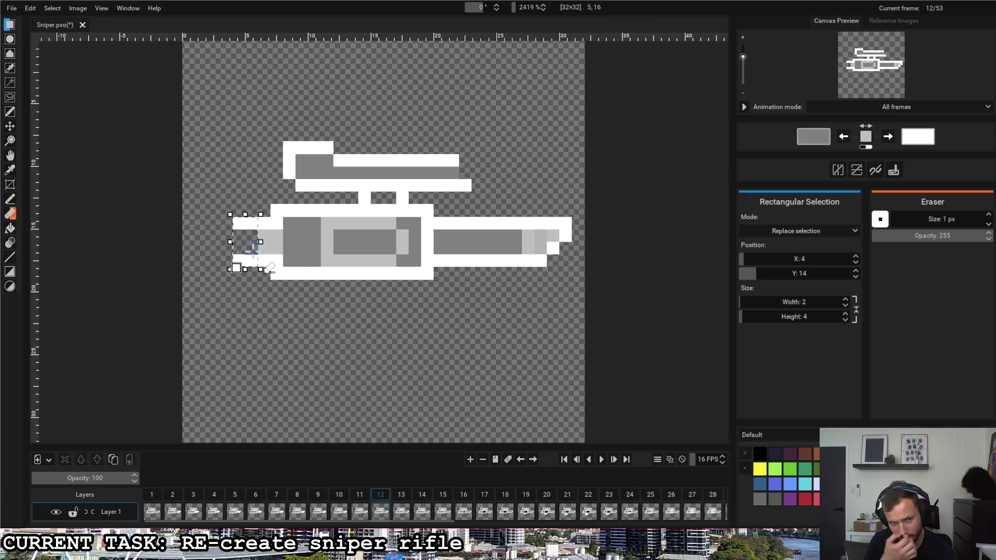
key(Right)
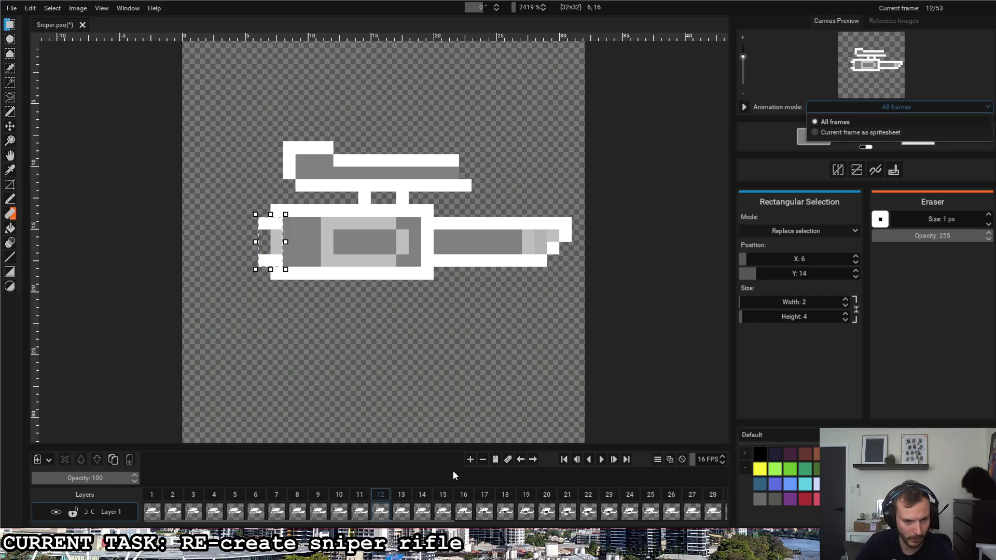
click(402, 493)
click(403, 493)
drag(236, 222, 254, 258)
key(Right)
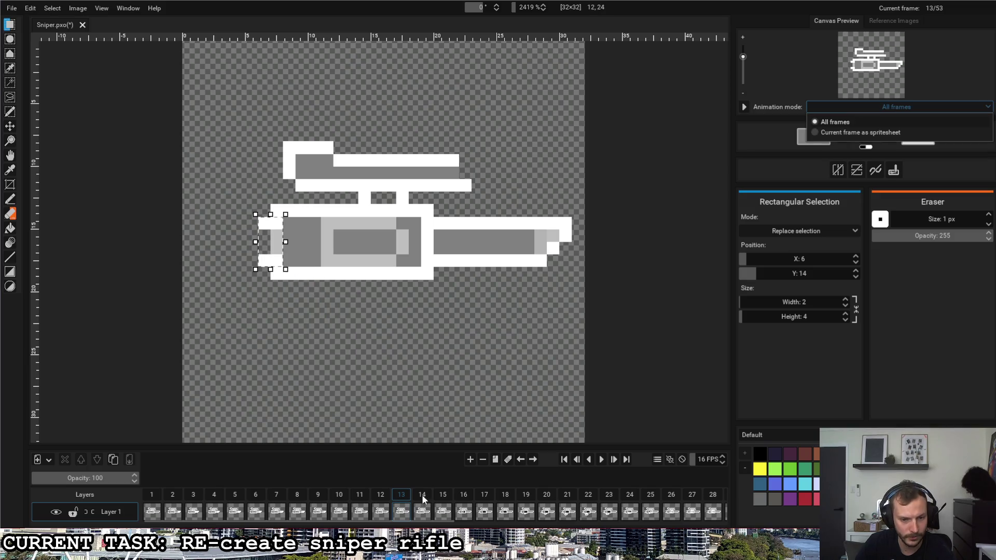
click(422, 494)
click(422, 494)
drag(236, 218, 255, 259)
key(Right)
key(Right)
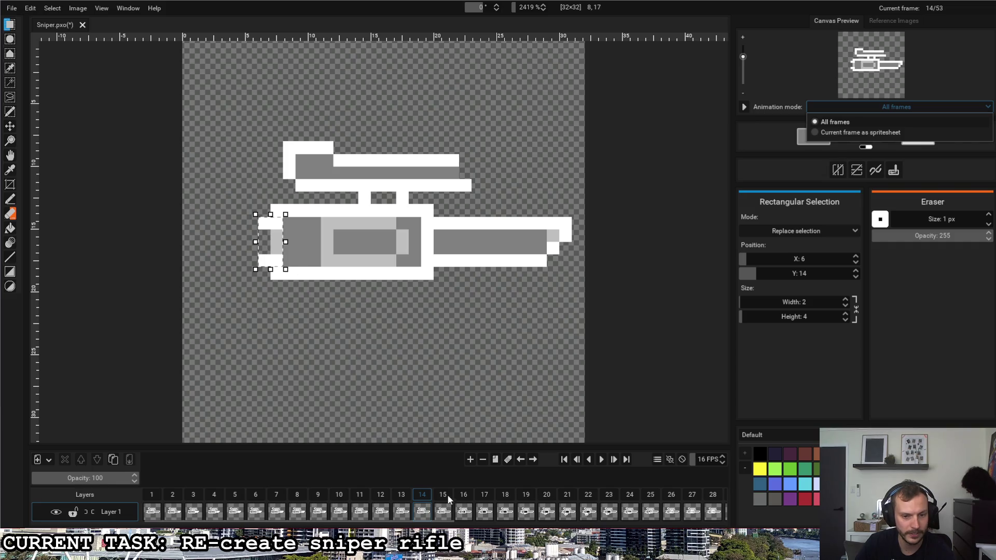
Nudge the left-end pixels right on frame 15 and select them again on frame 16.
click(448, 496)
key(Left)
key(Left)
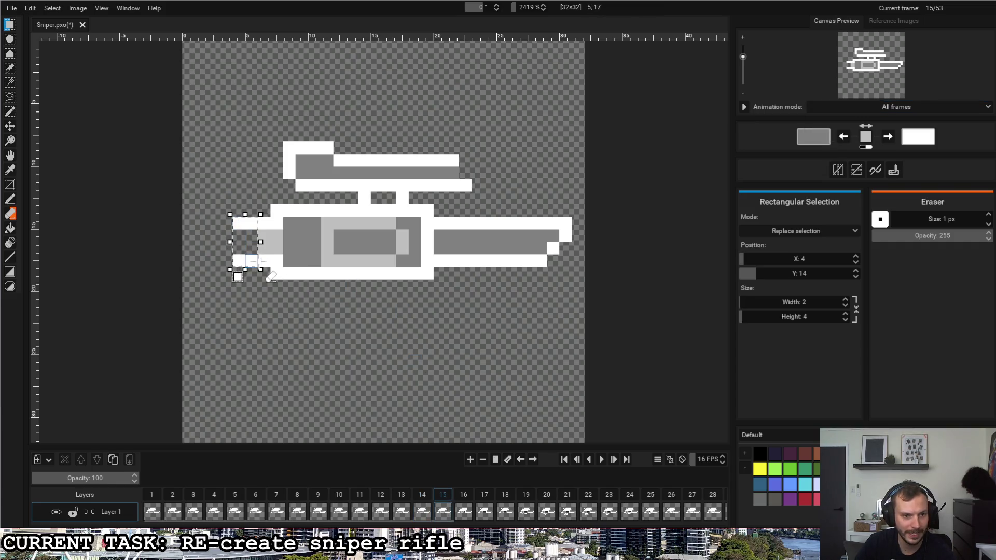
key(Right)
click(463, 493)
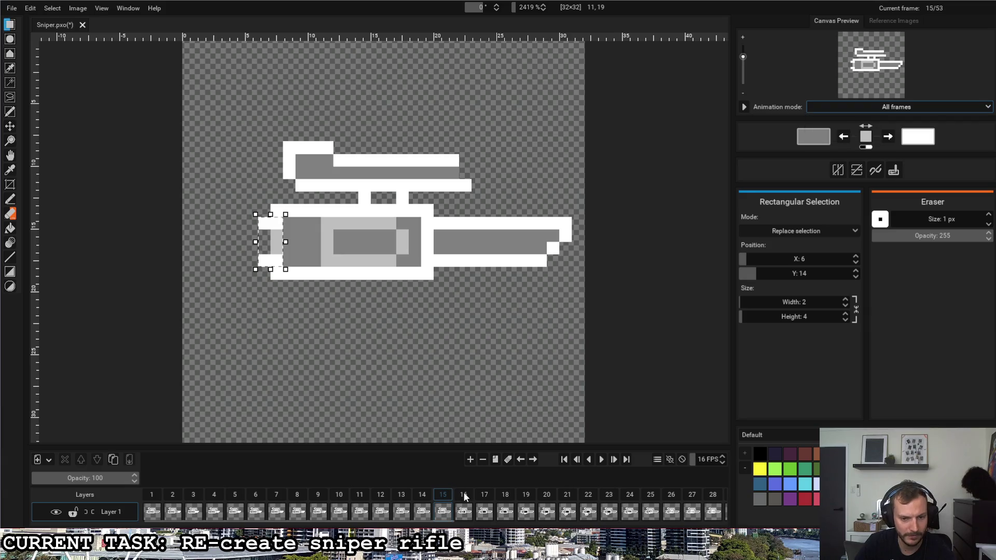
click(463, 494)
click(302, 236)
drag(249, 219, 266, 259)
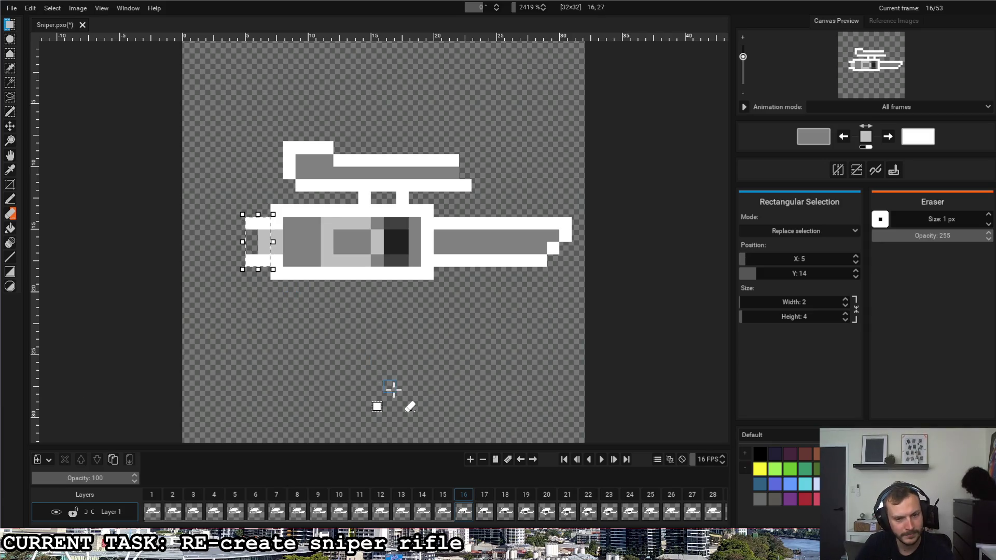
With the Pencil, shade the rifle's left end light grey on frames 17 and 18.
click(485, 511)
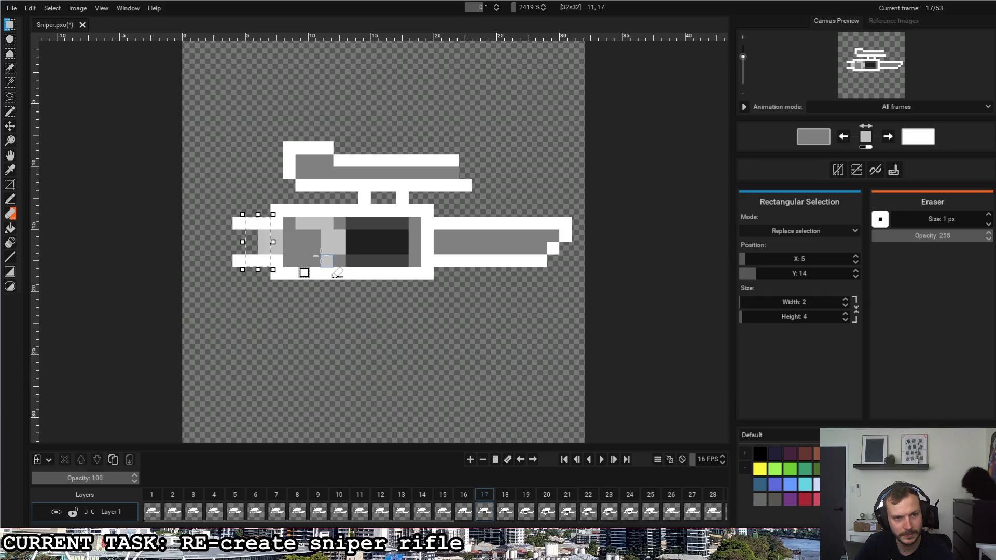
click(293, 273)
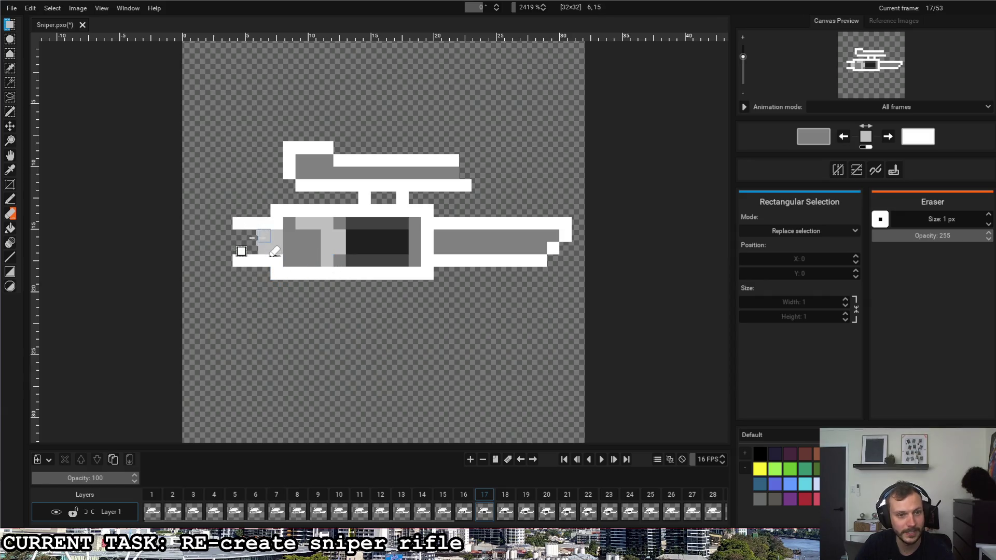
click(11, 201)
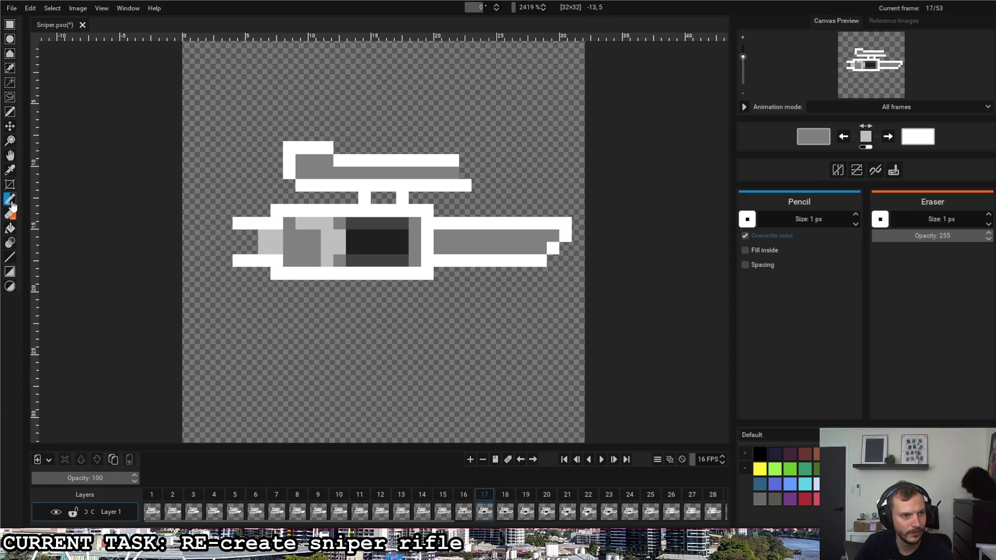
drag(238, 237, 251, 248)
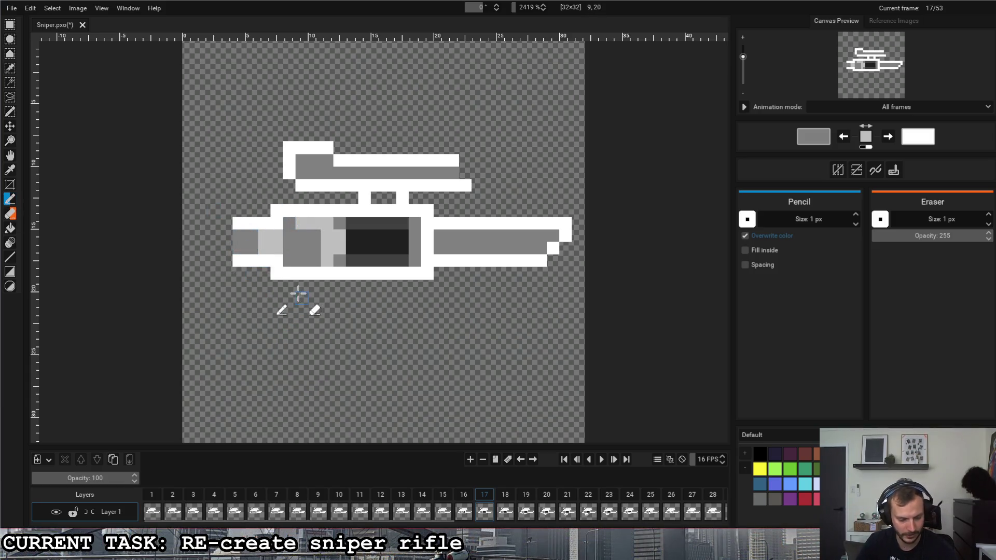
click(843, 136)
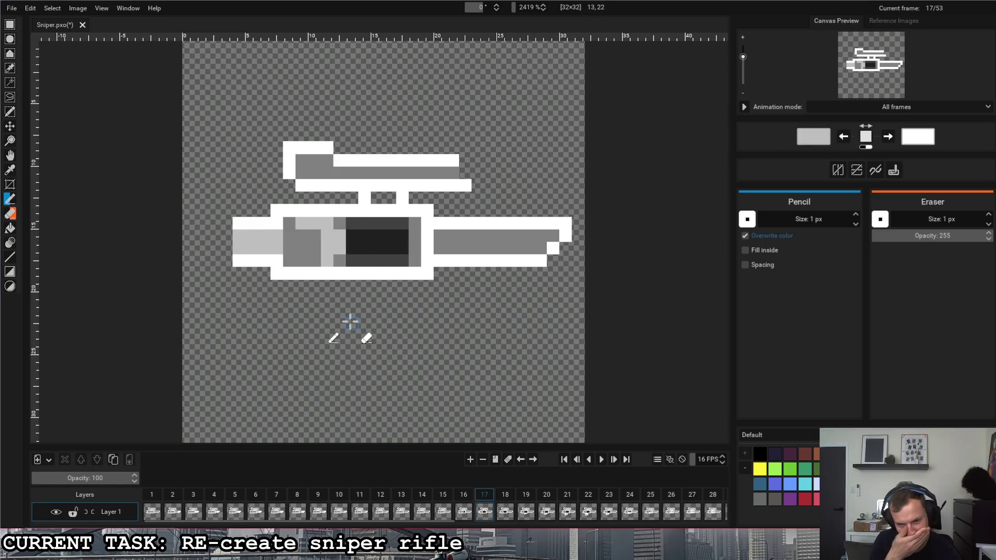
scroll(350, 322, right, 1)
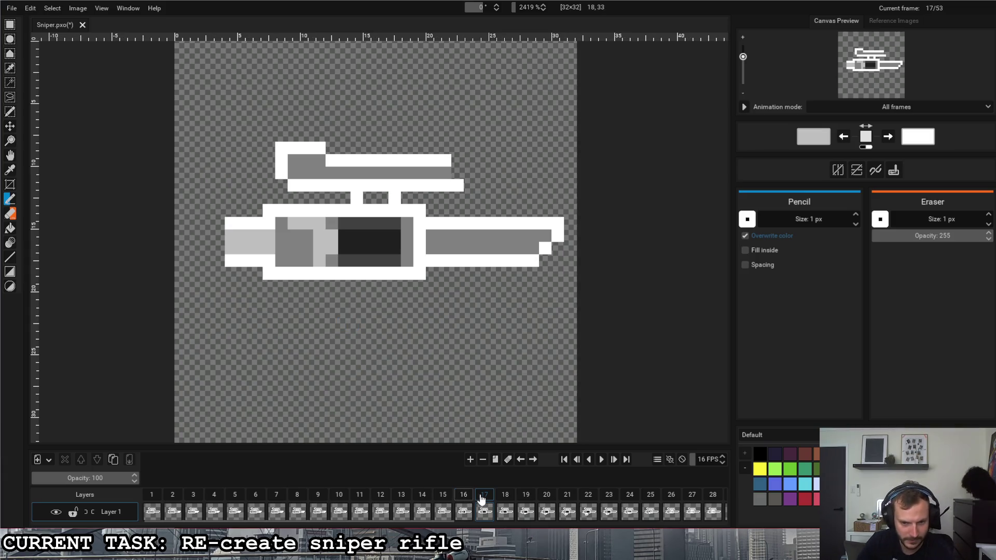
key(Right)
drag(244, 236, 231, 249)
click(524, 497)
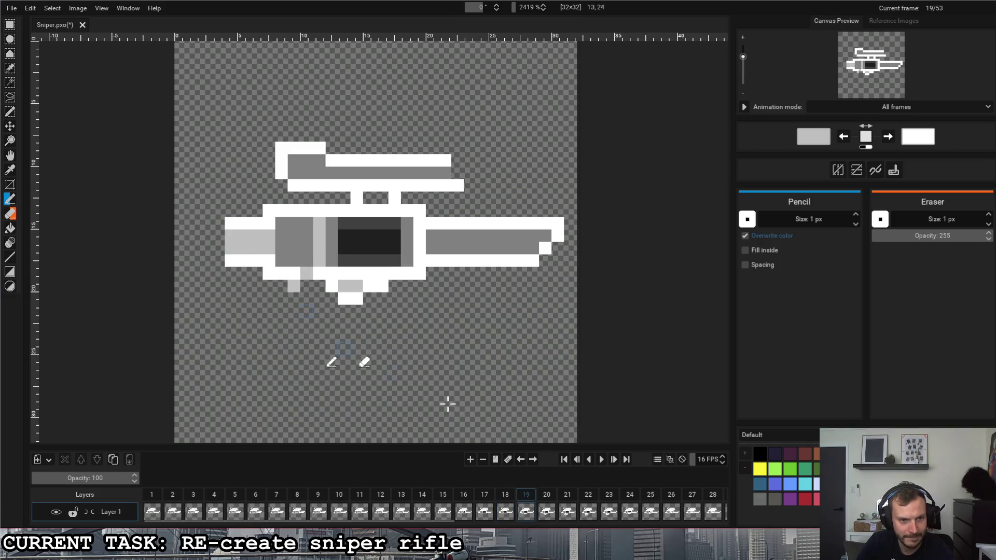
Step through timeline frames 20 to 25.
click(542, 503)
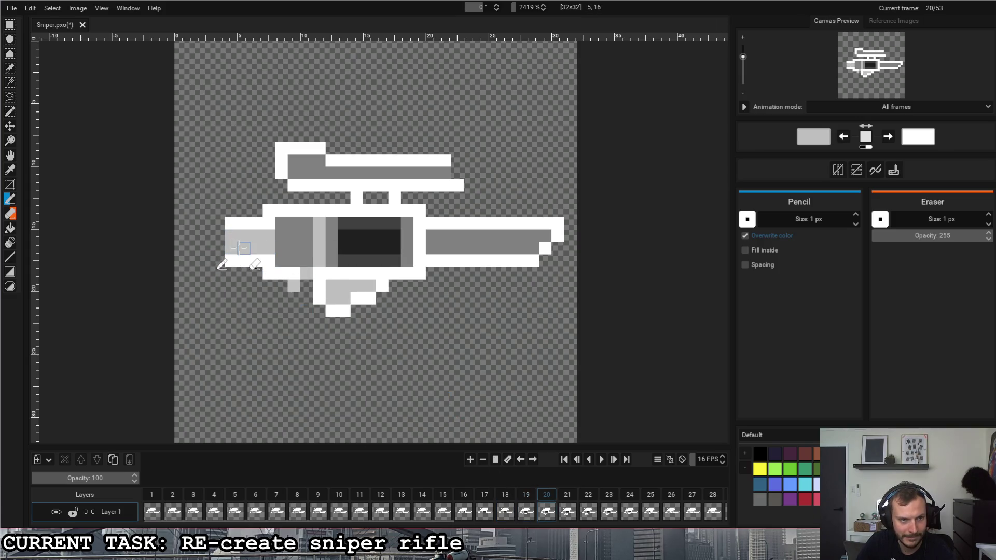
click(568, 506)
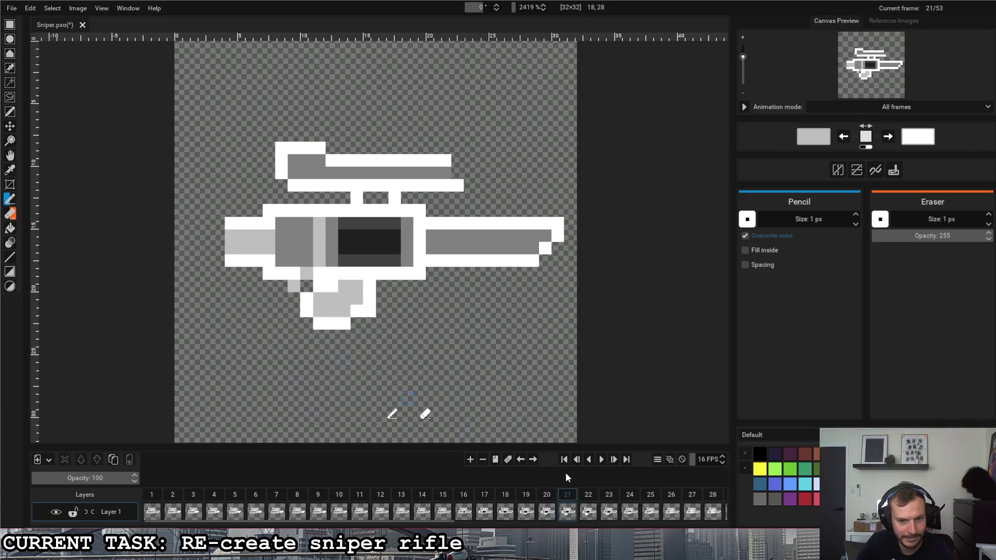
click(588, 503)
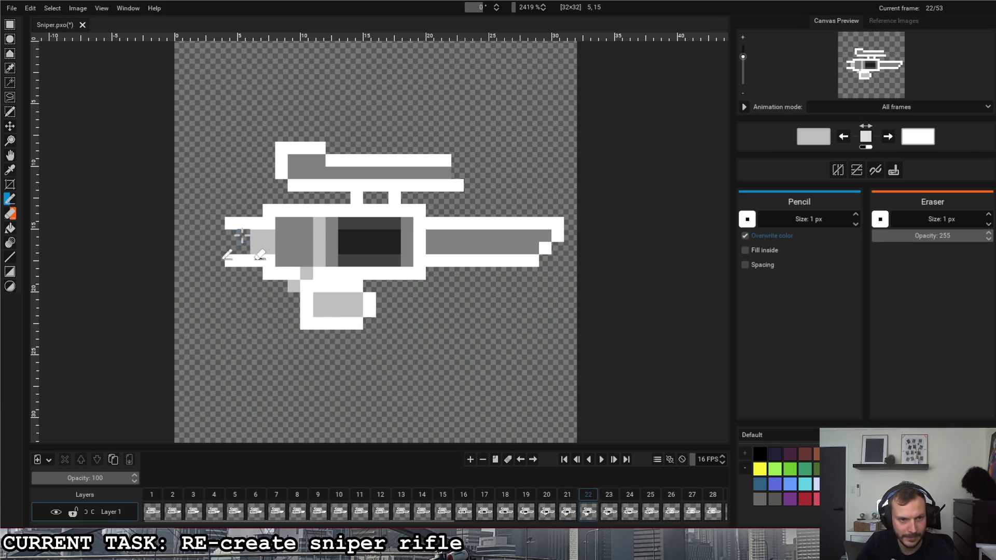
click(607, 493)
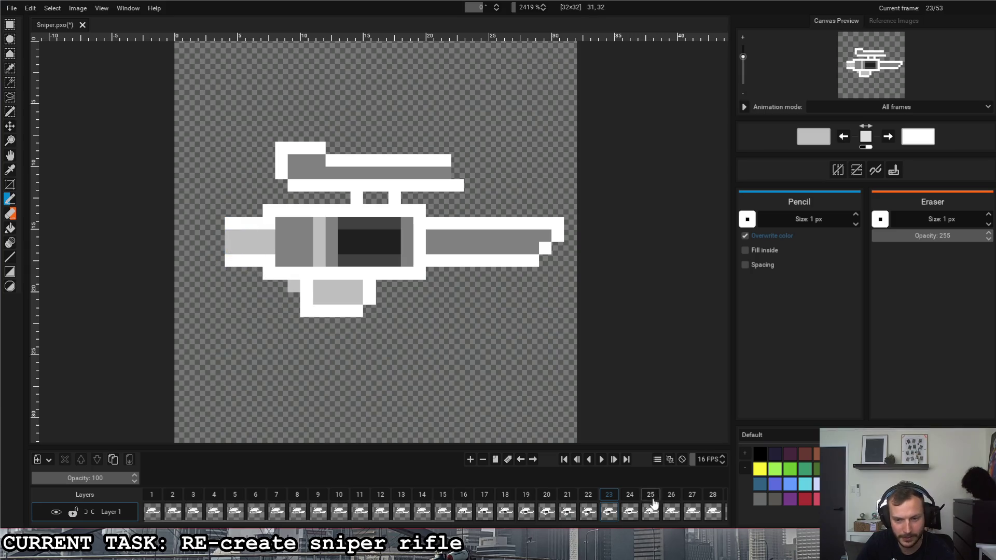
click(630, 506)
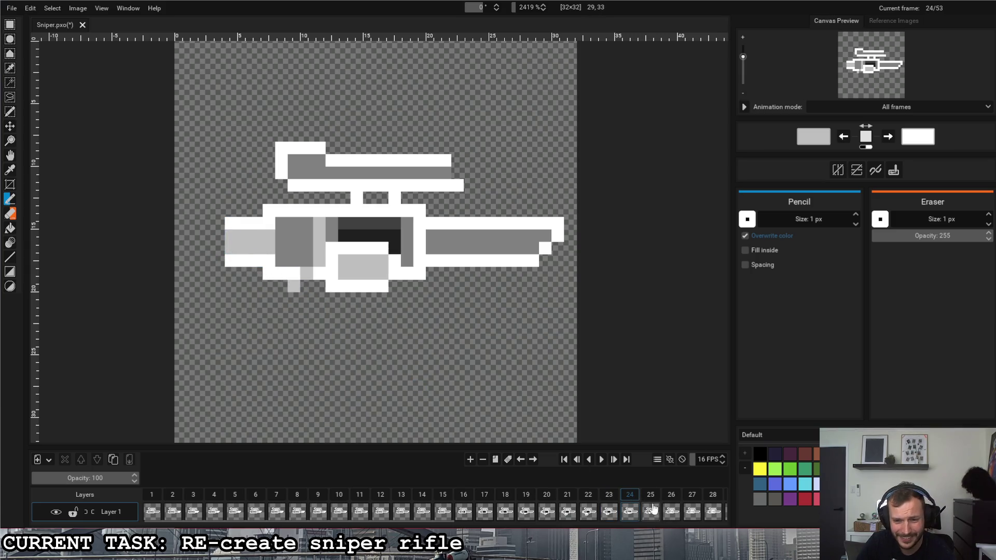
key(ctrl+Right)
key(ctrl+Right)
key(ctrl+Right)
key(ctrl+Right)
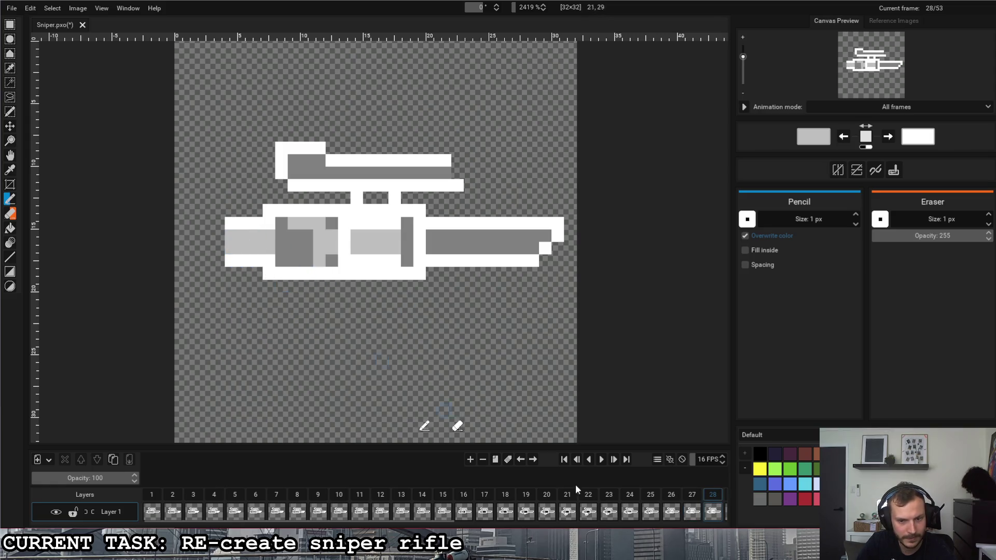
On frame 29, recolour the two white left-end pixels light grey and play the animation.
key(ctrl+Right)
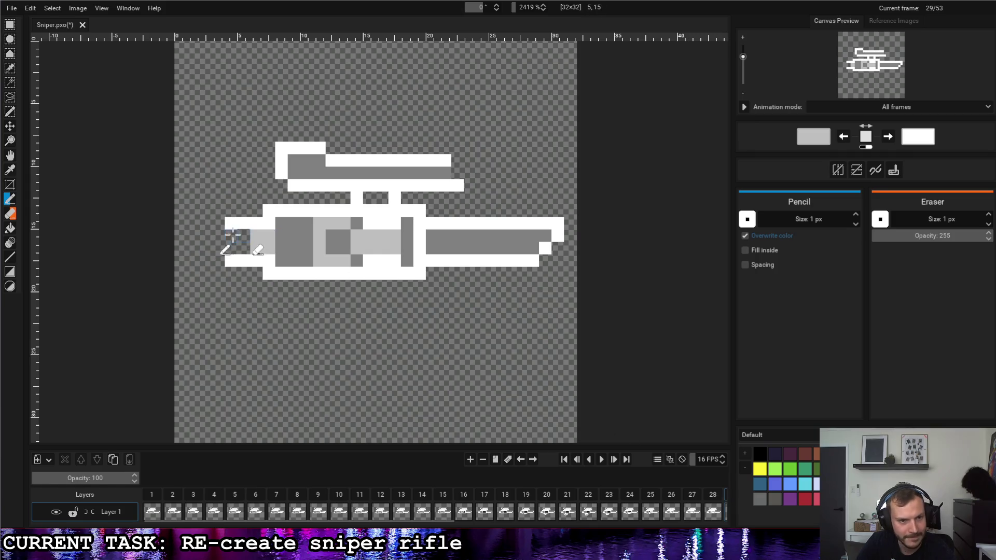
drag(244, 237, 244, 249)
click(602, 460)
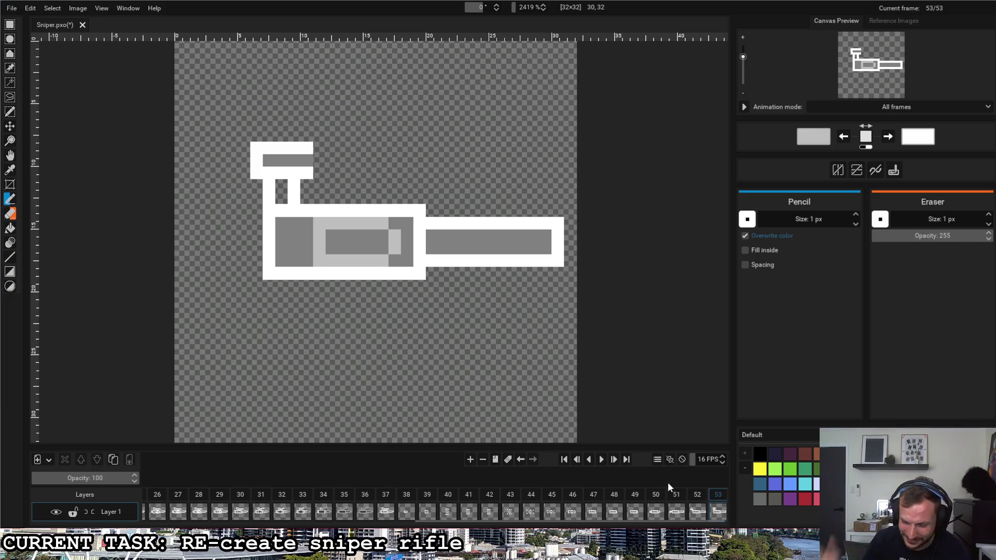
click(698, 499)
click(677, 499)
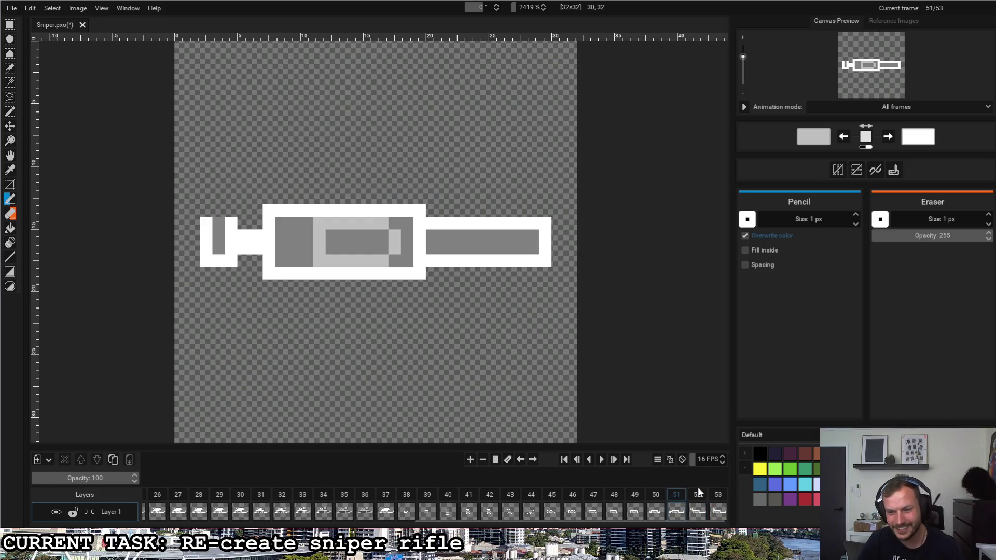
click(713, 497)
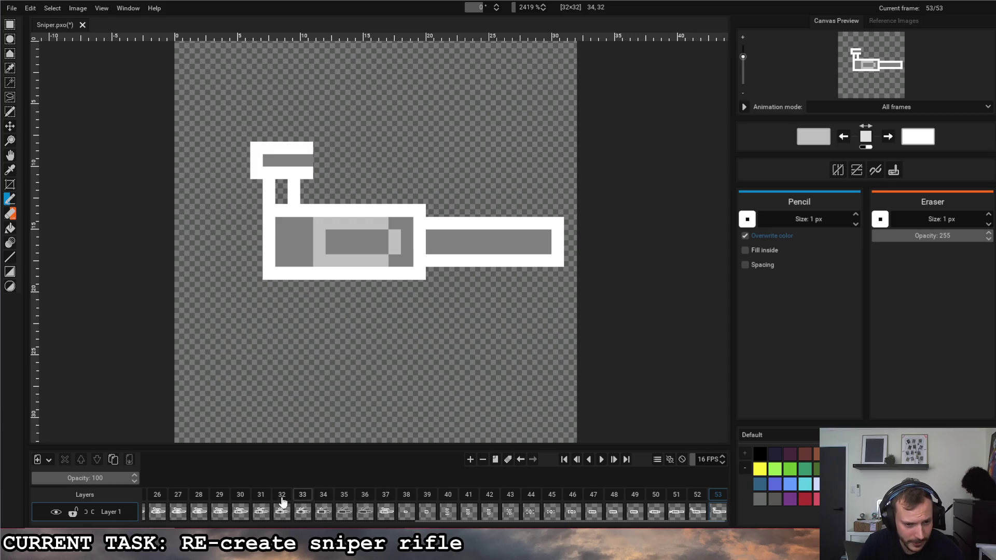
click(218, 499)
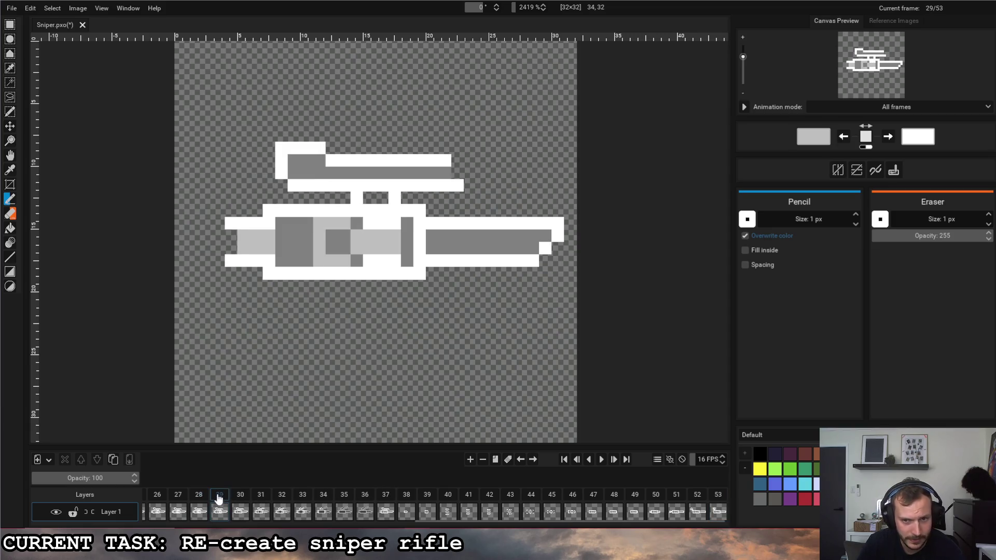
click(718, 512)
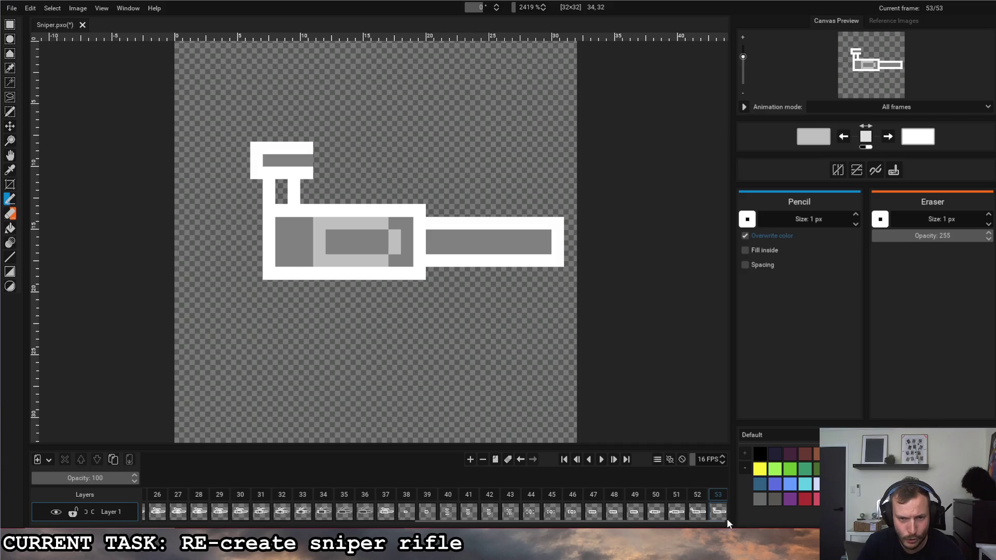
click(10, 27)
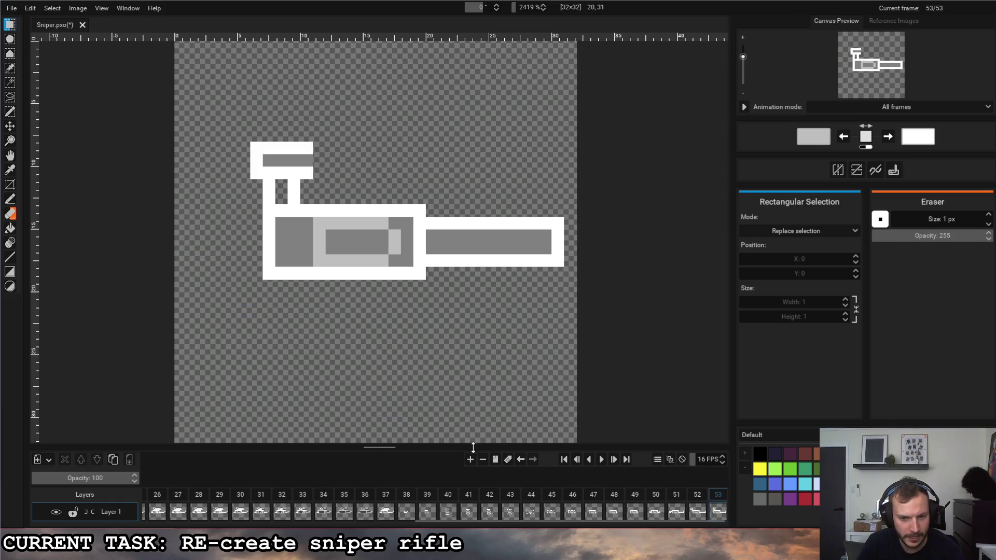
Add frame 54 and shift its scope one pixel right.
click(495, 460)
mouse_move(335, 141)
mouse_down()
mouse_move(241, 213)
mouse_move(259, 205)
mouse_up()
drag(290, 172, 316, 173)
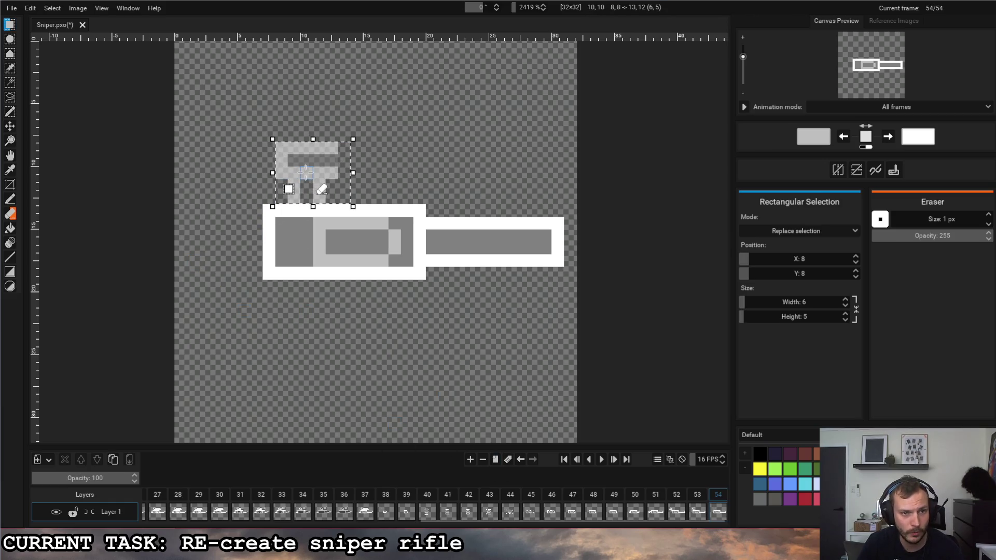
click(370, 176)
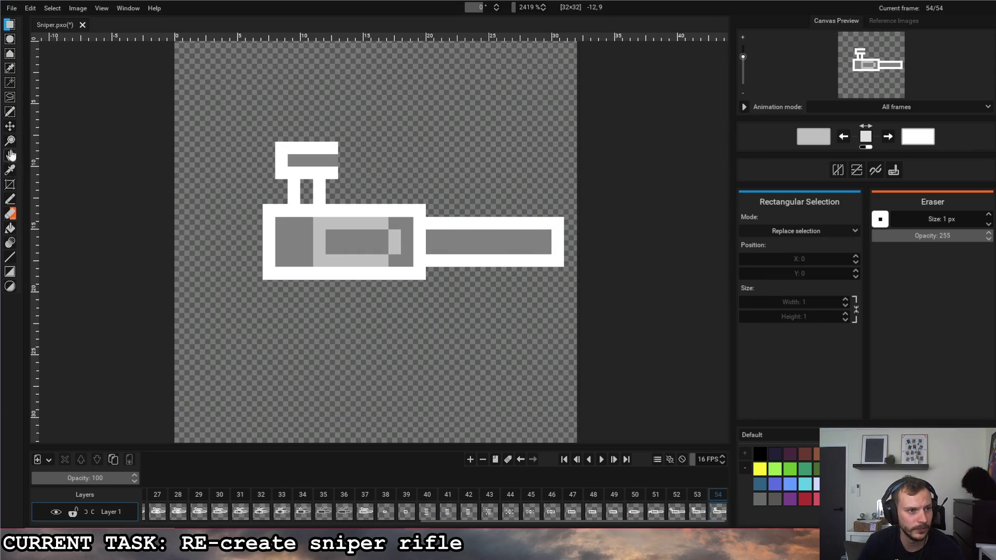
Notch the barrel tip by erasing one pixel and drawing a white one, then clone the frame.
click(10, 199)
right_click(558, 248)
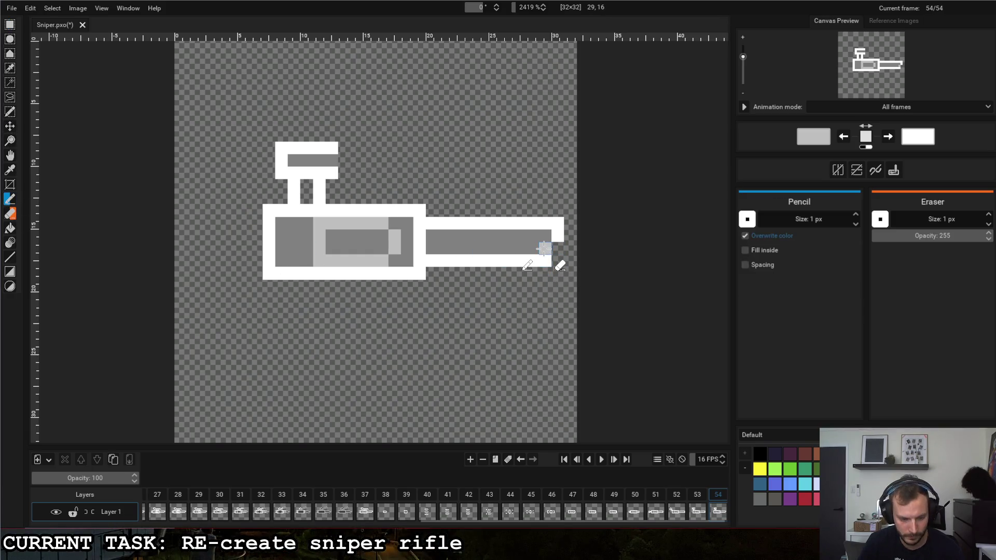
key(x)
click(545, 248)
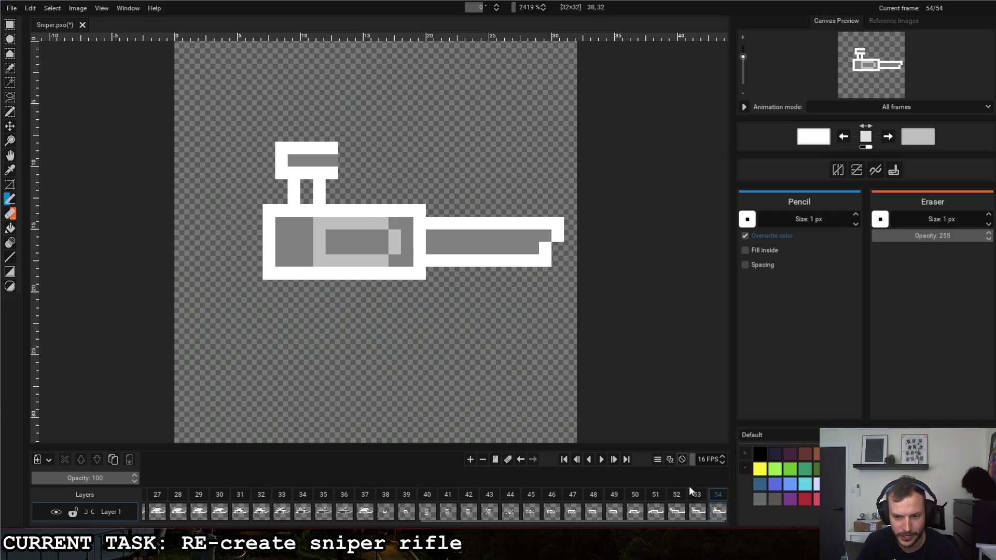
click(498, 466)
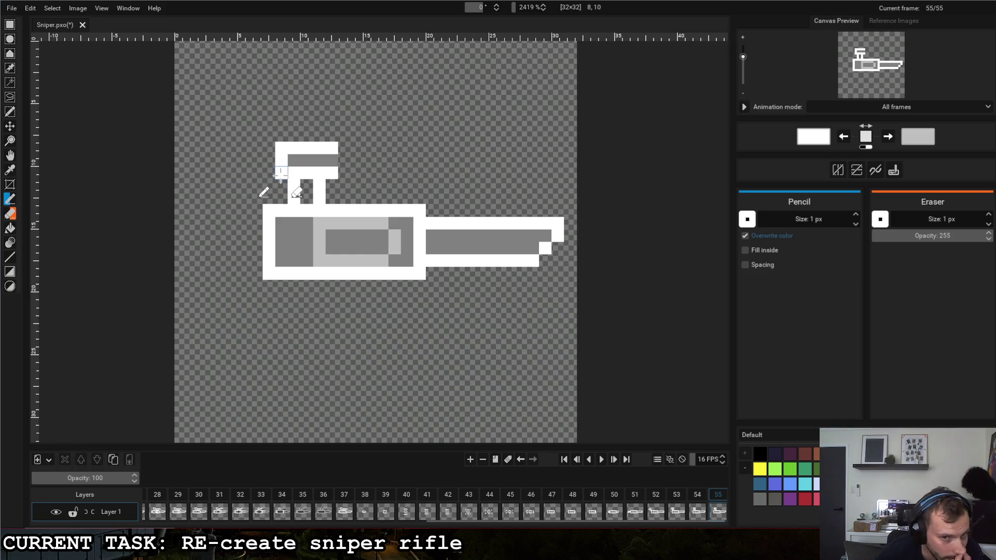
On frame 55, move the scope block one pixel right and down, comparing with frame 37.
key(r)
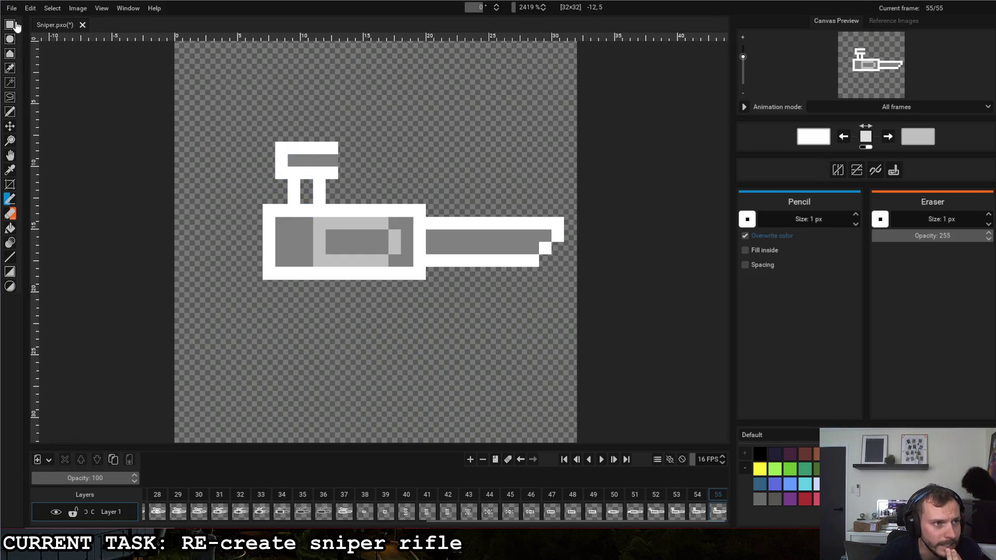
mouse_move(345, 161)
mouse_down()
mouse_move(280, 167)
mouse_move(275, 191)
mouse_up()
key(Right)
key(Down)
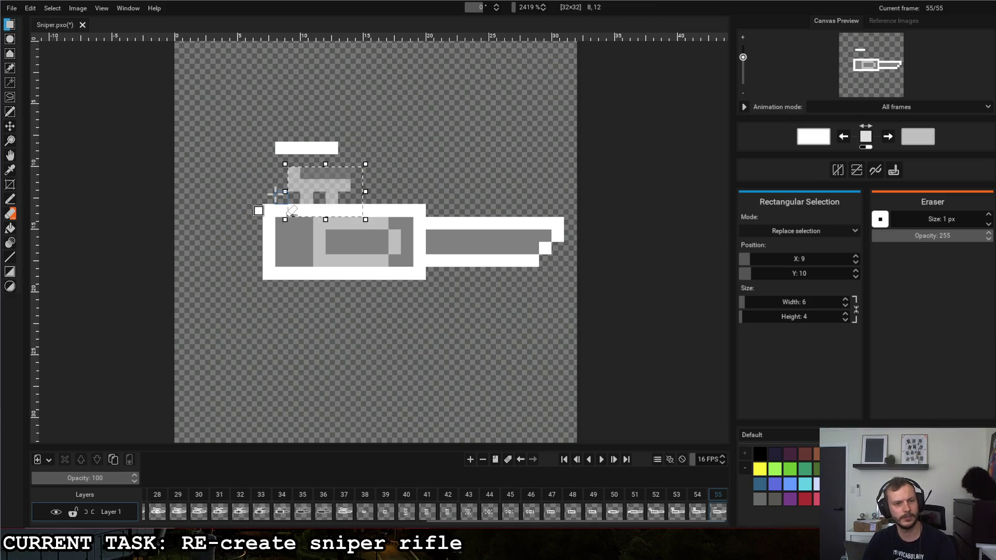
key(ctrl+d)
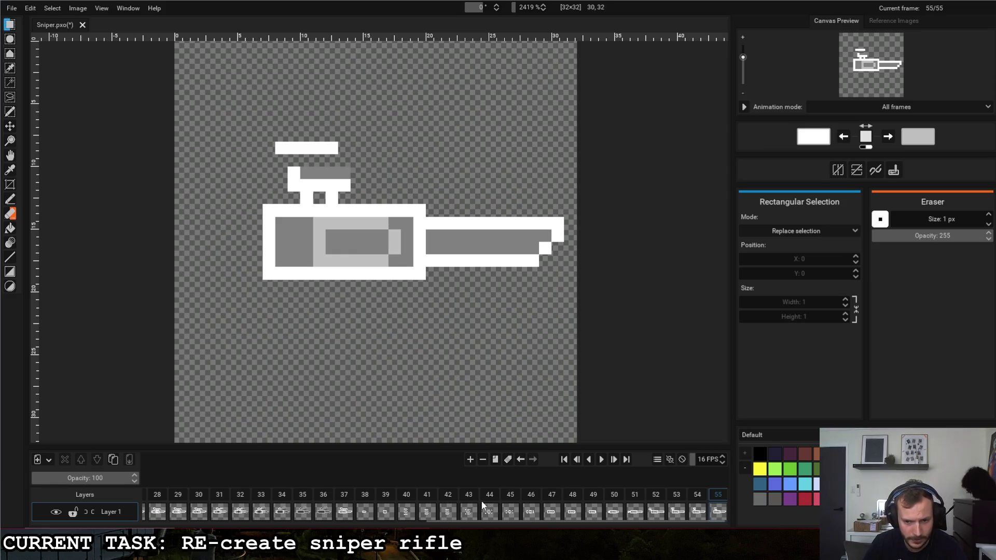
click(345, 497)
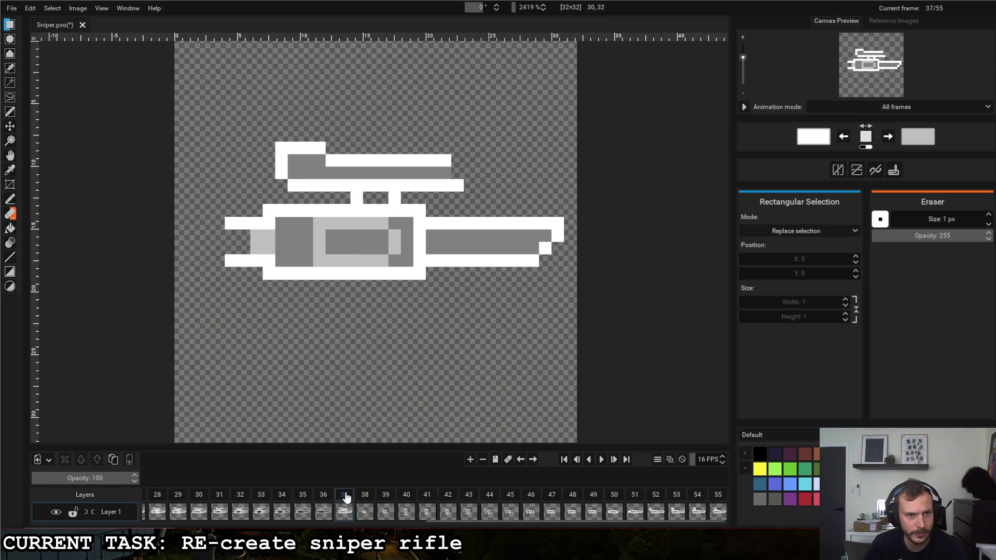
click(718, 499)
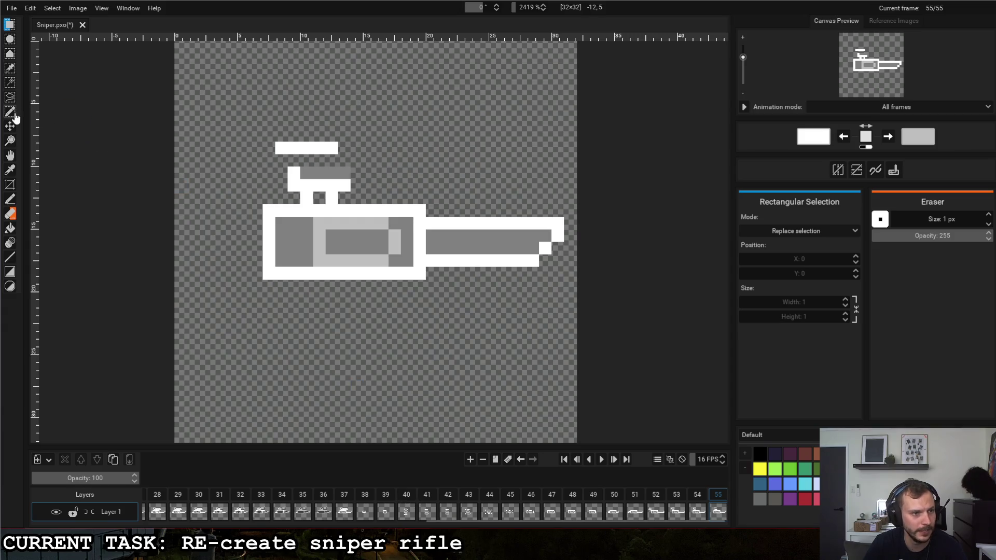
Add white pixels below the scope's left end and fill the scope bracket's interior grey.
click(10, 199)
click(282, 161)
click(281, 174)
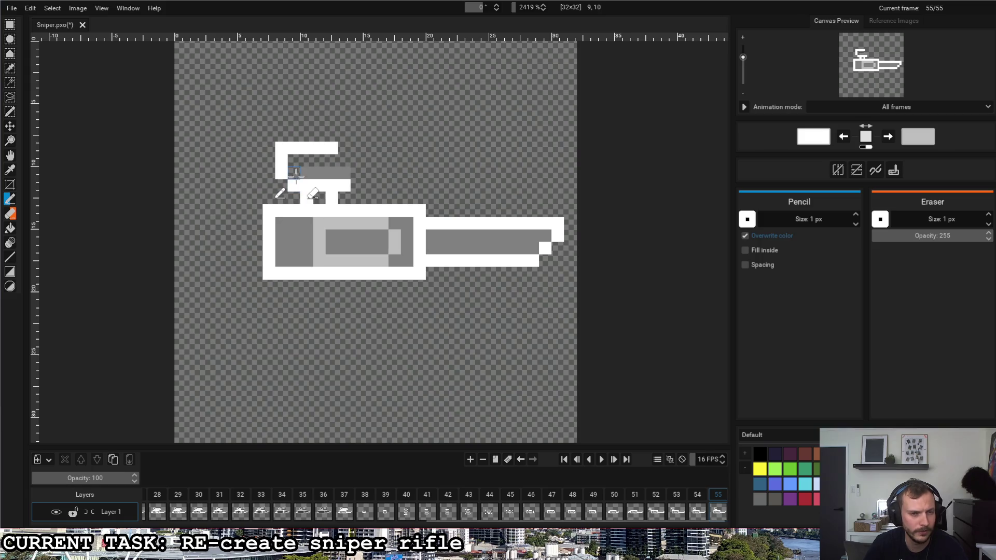
click(863, 146)
mouse_move(294, 173)
mouse_down()
mouse_move(294, 160)
mouse_move(337, 162)
mouse_up()
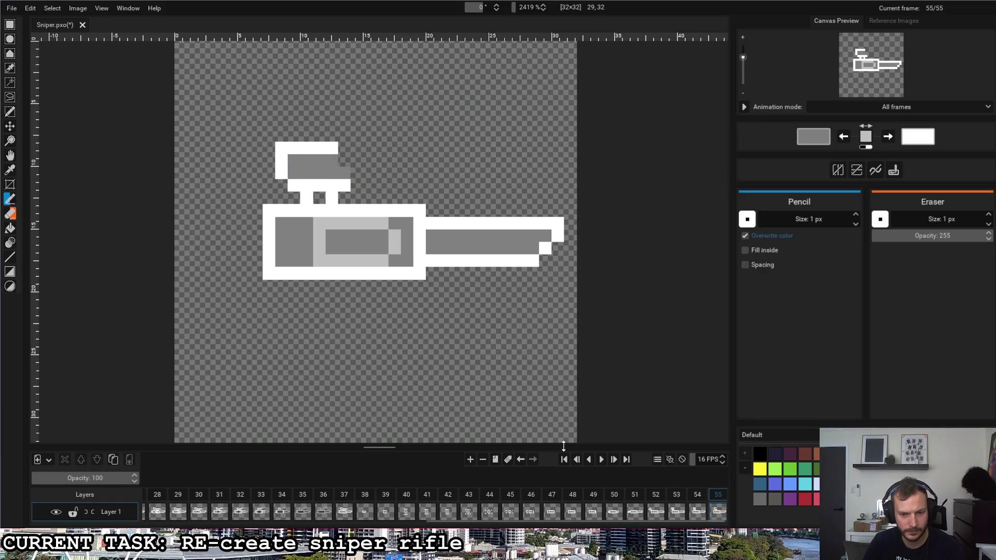
click(352, 498)
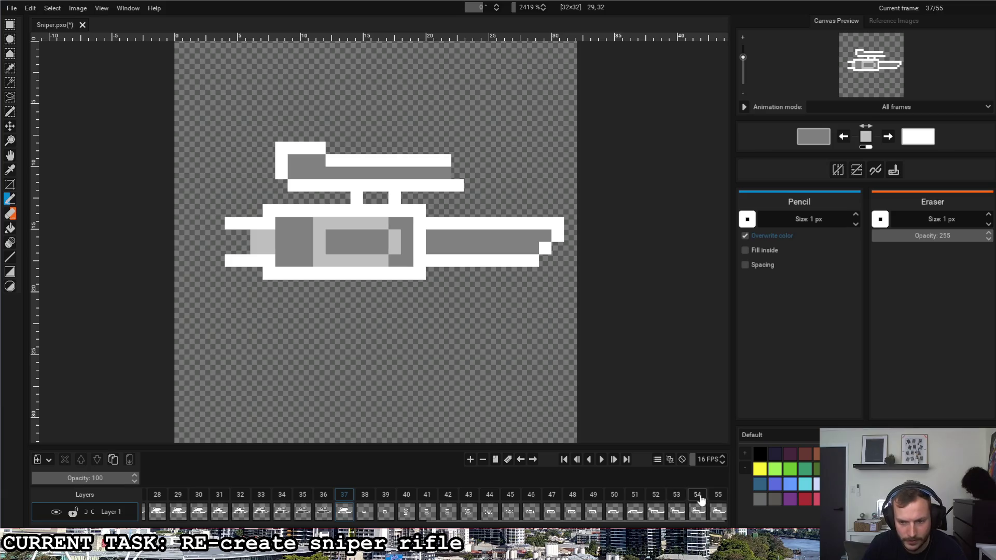
click(718, 498)
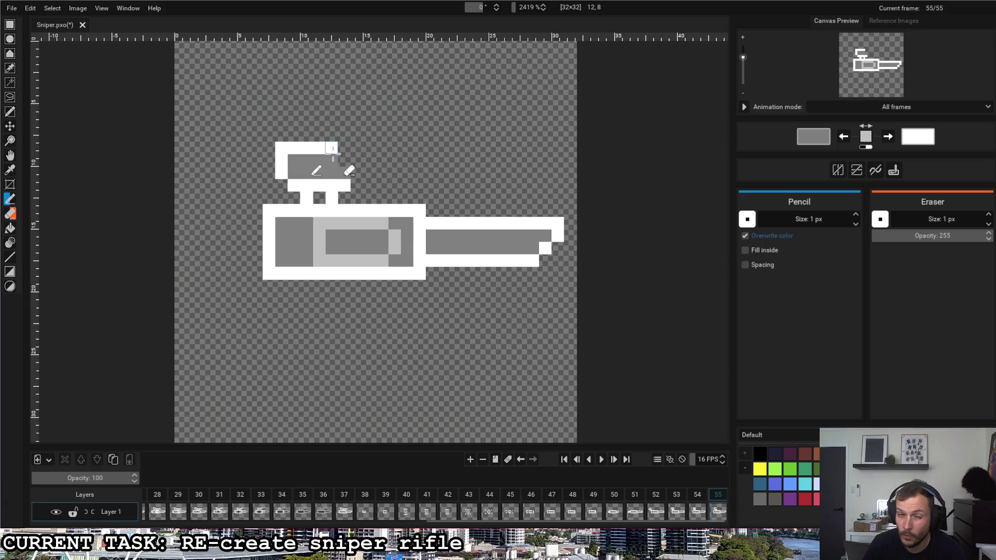
Erase the scope's white top row and repaint its top-right pixel white, checking frame 37.
mouse_move(330, 149)
mouse_down()
mouse_move(284, 150)
mouse_move(335, 160)
mouse_up()
key(x)
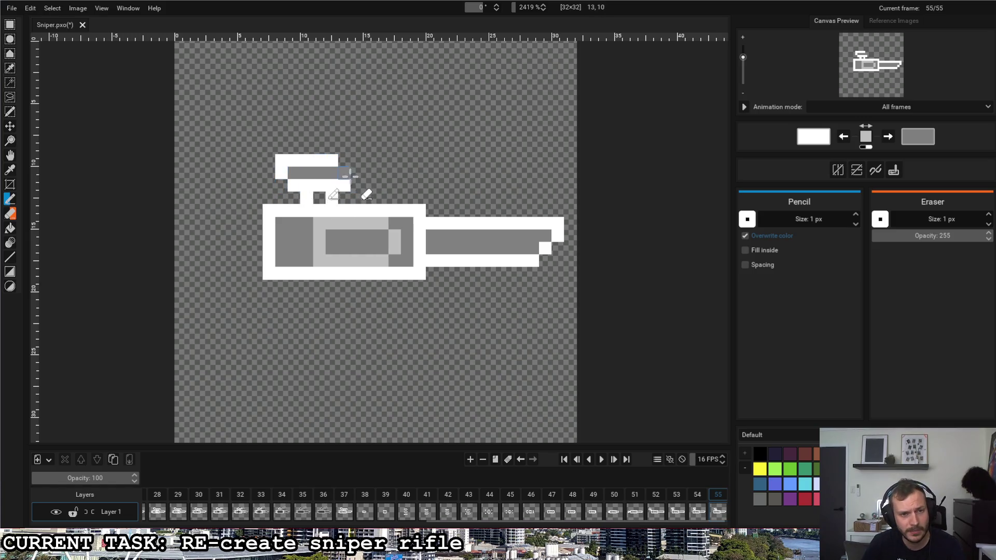
click(347, 161)
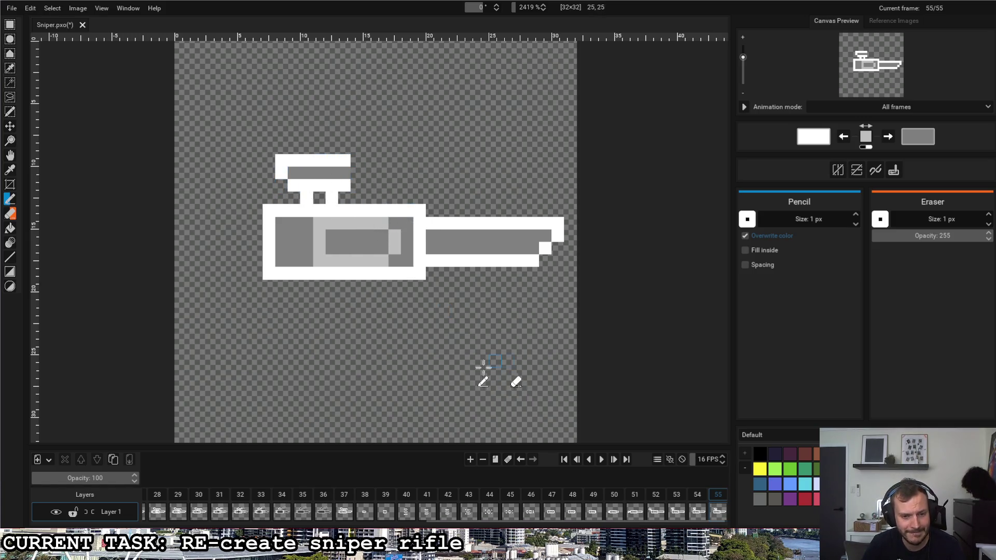
click(345, 497)
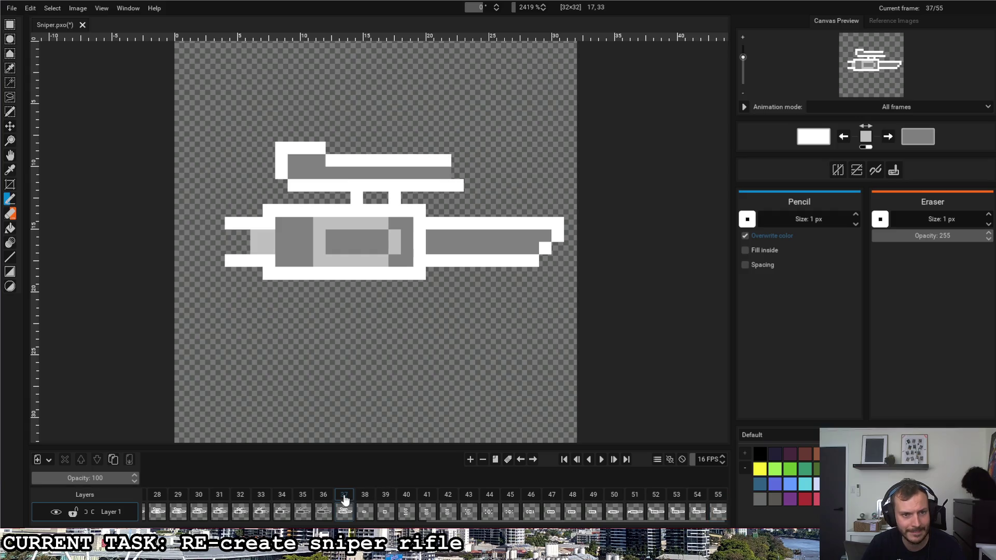
click(716, 498)
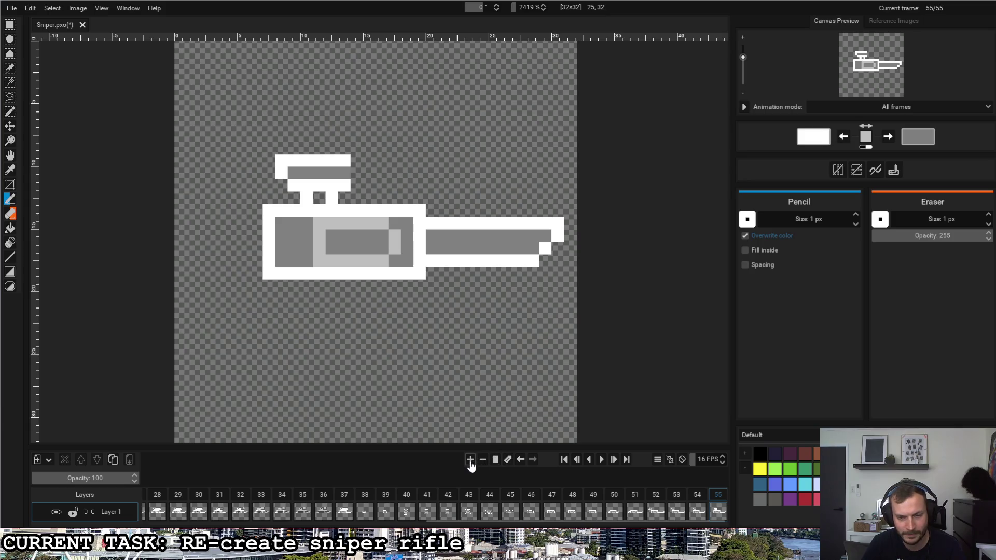
Add frame 56, then shift frame 54's scope one pixel left.
click(495, 459)
key(r)
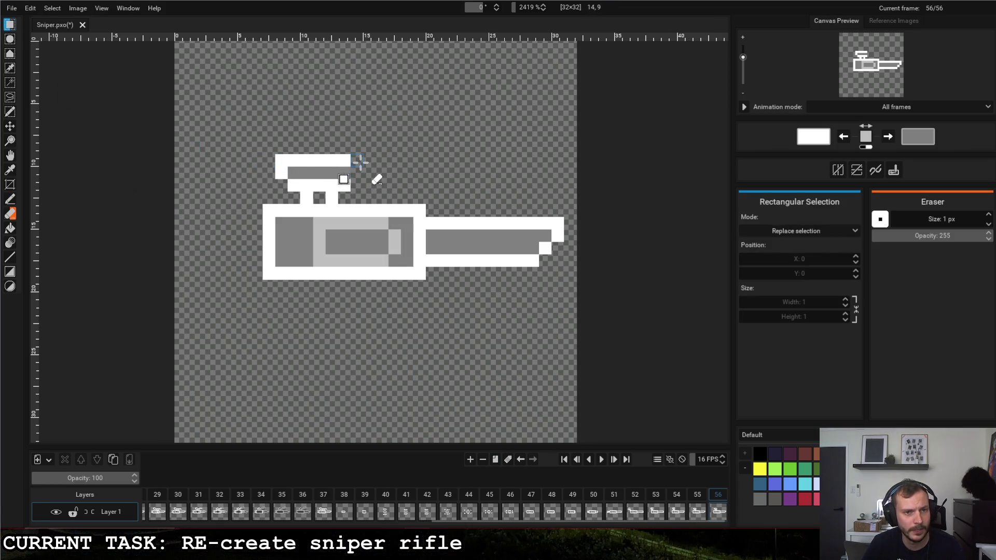
click(700, 498)
mouse_move(363, 155)
mouse_down()
mouse_move(279, 178)
mouse_move(278, 196)
mouse_move(266, 196)
mouse_up()
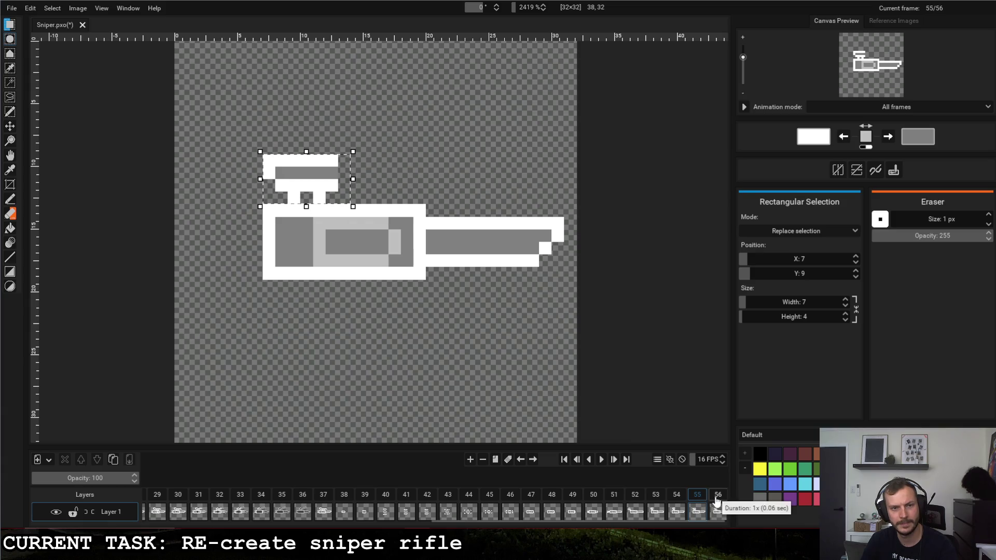
click(677, 497)
drag(344, 148, 363, 162)
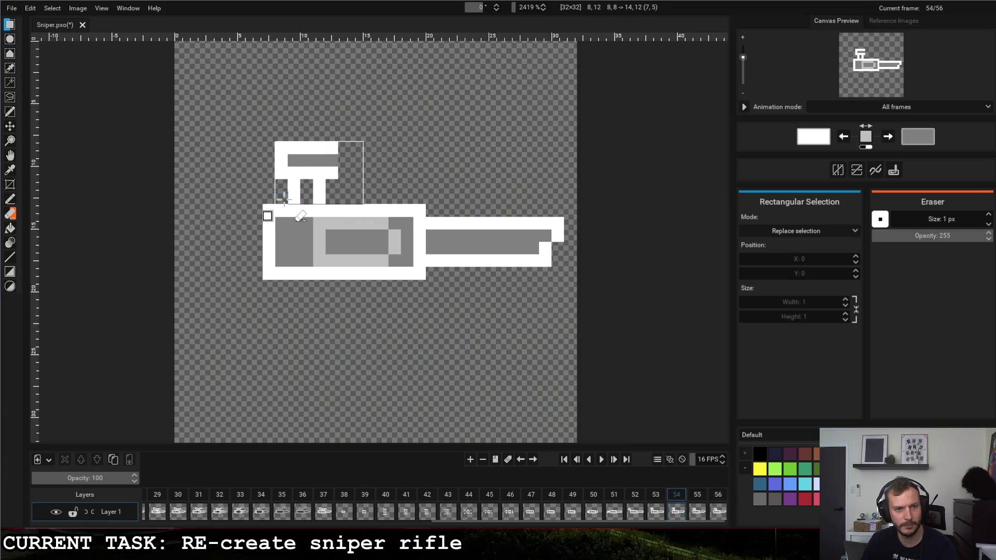
drag(283, 196, 271, 196)
Step through frames 52 to 55 to check the scope's progression.
click(654, 497)
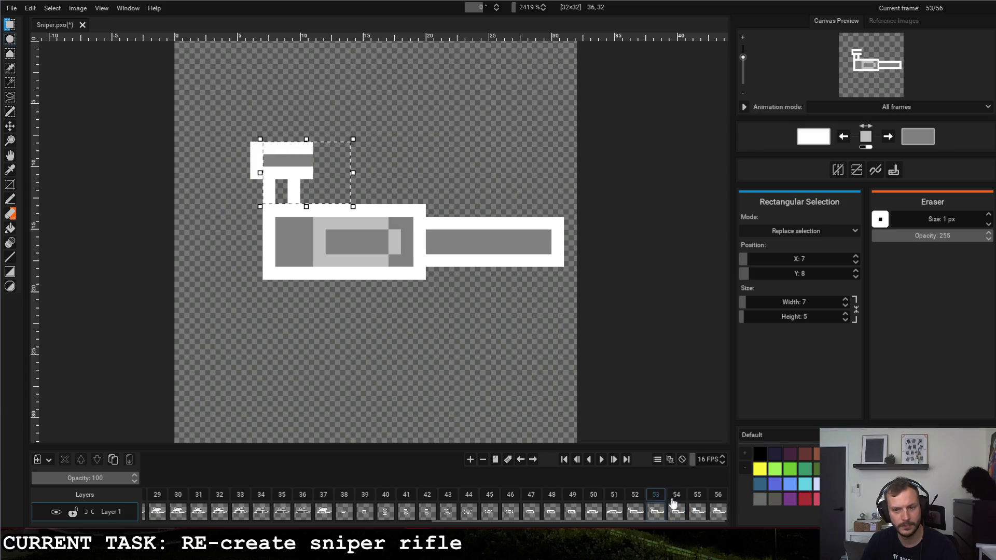
click(675, 502)
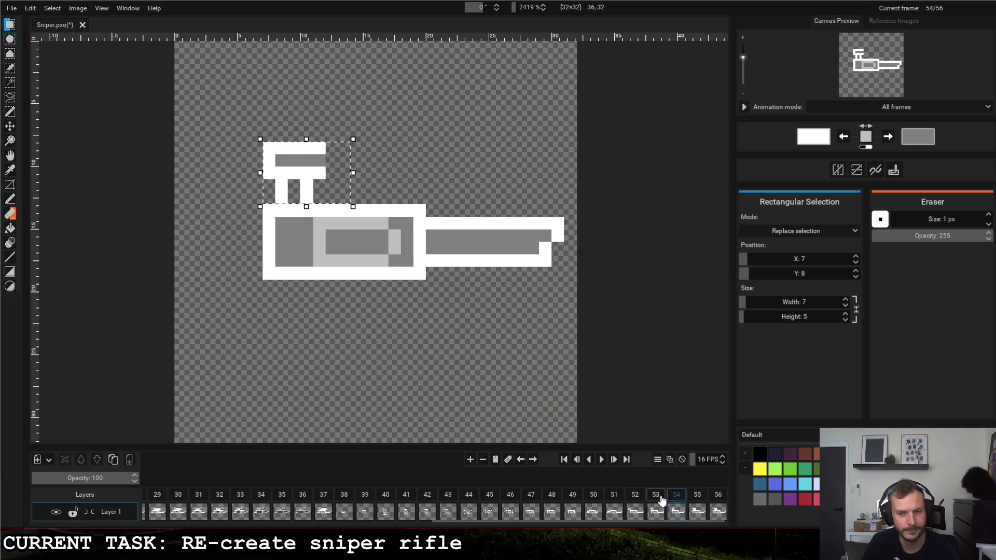
click(659, 499)
click(634, 499)
click(657, 499)
click(676, 500)
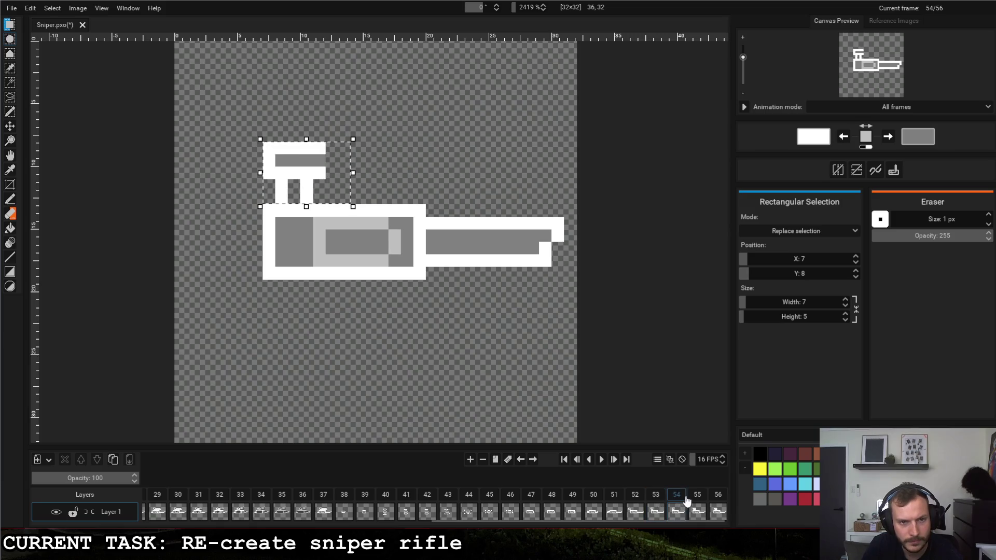
click(701, 500)
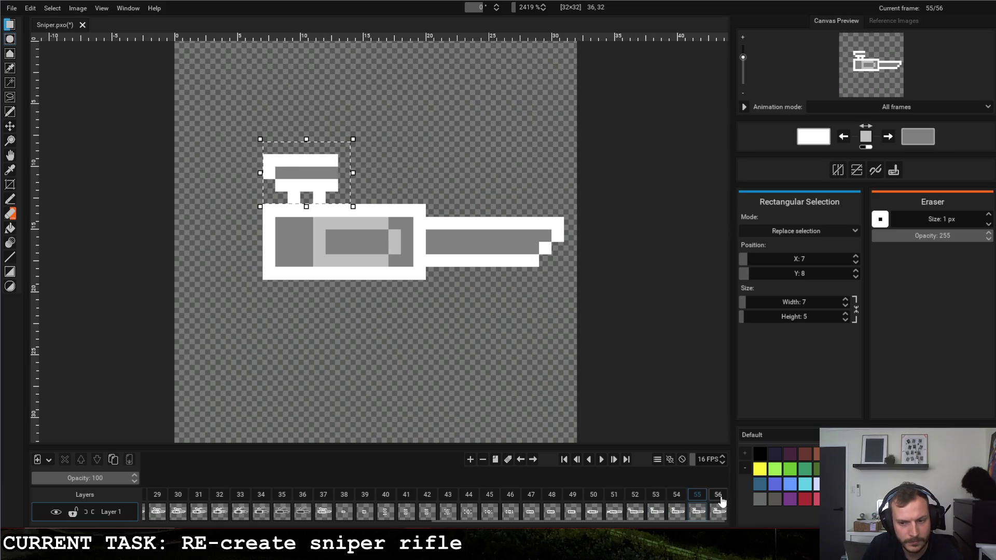
On frame 56, clear the selection and add a white Pencil pixel to lengthen the scope.
click(720, 499)
click(415, 209)
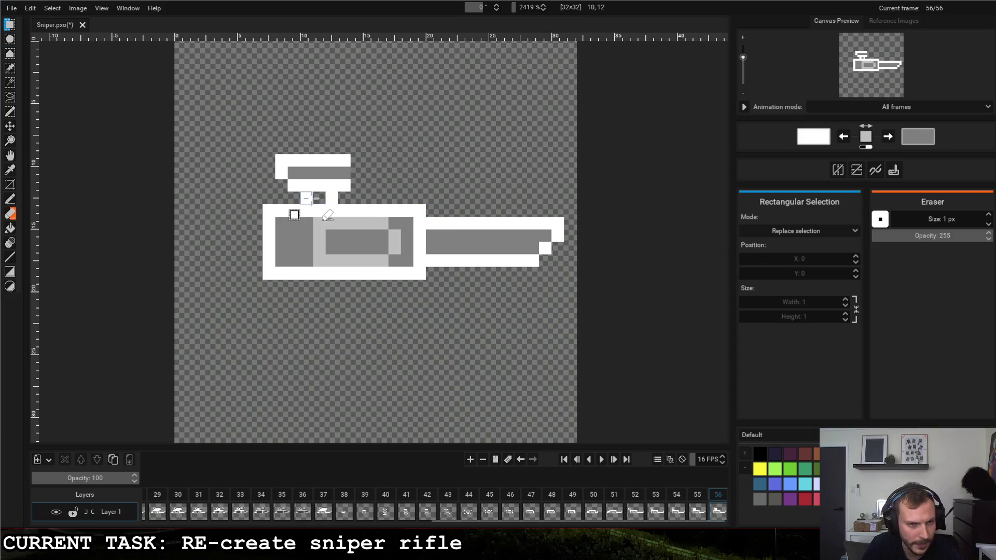
click(10, 200)
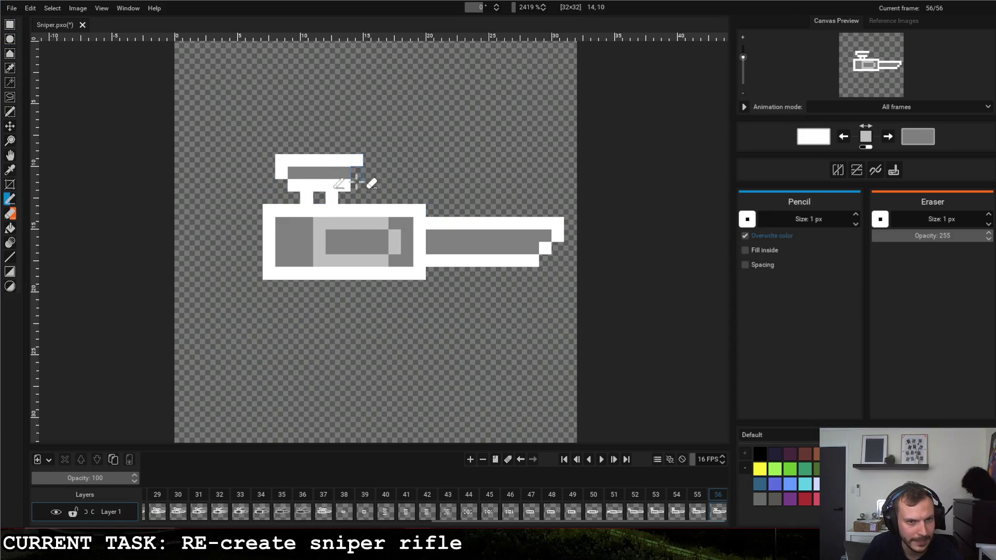
key(x)
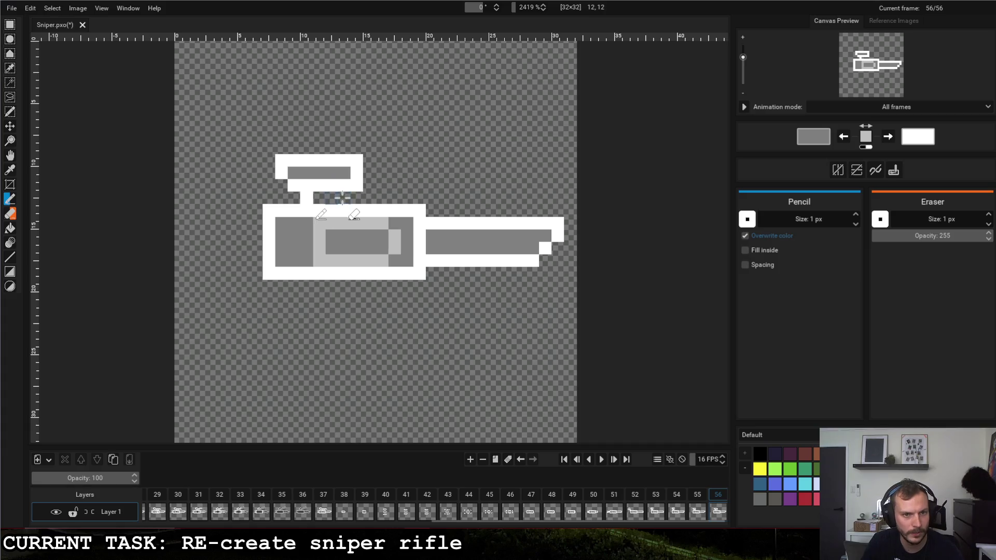
key(x)
click(344, 199)
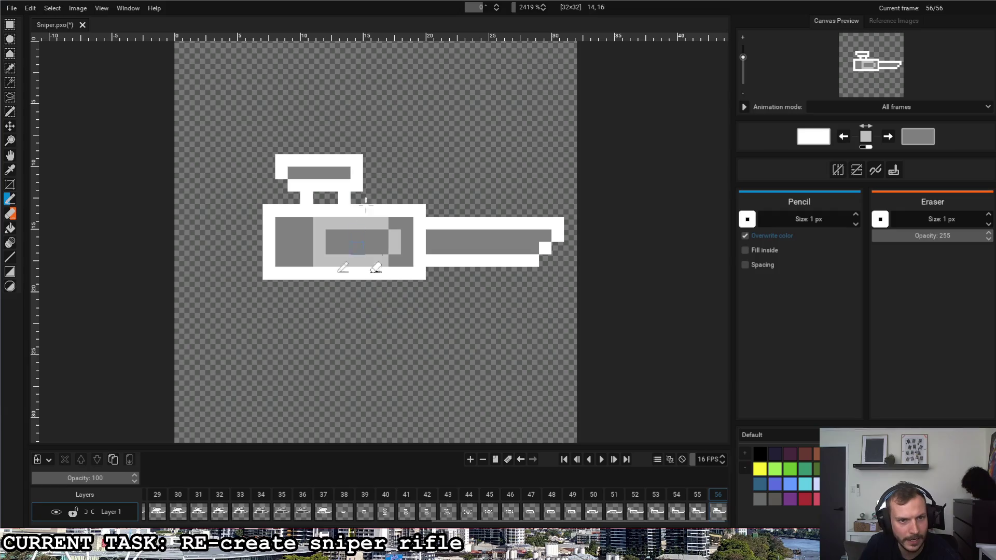
Compare frame 56's longer scope against frames 52 through 55.
click(698, 502)
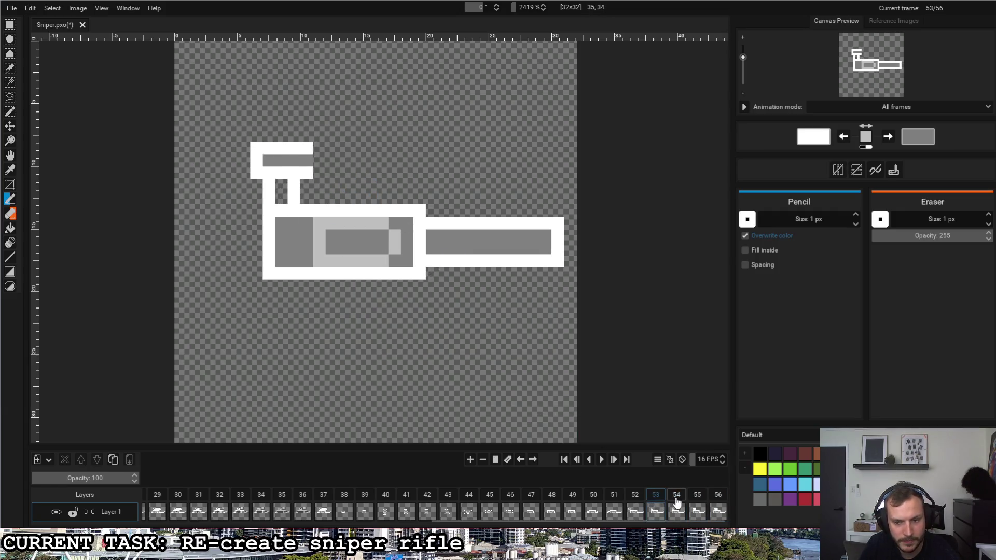
click(716, 498)
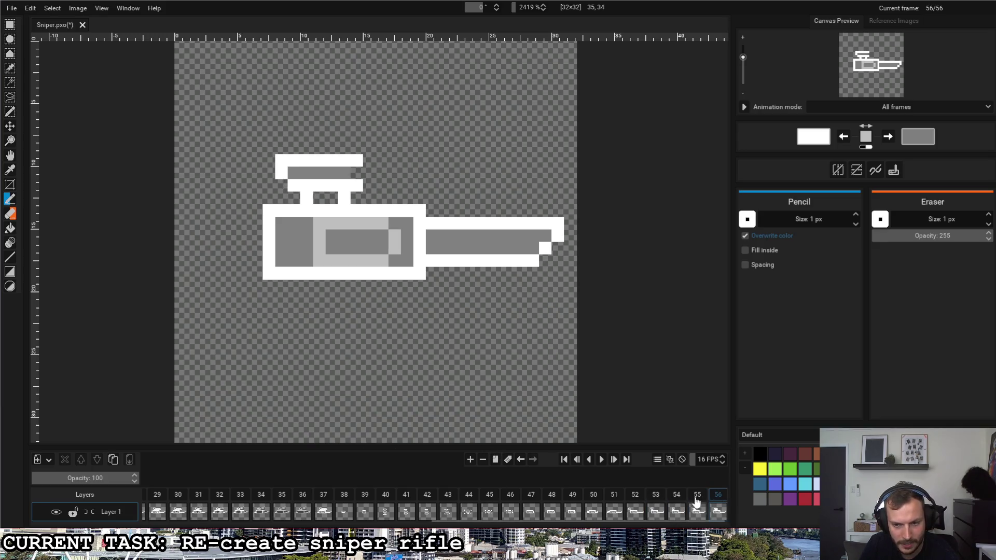
click(634, 499)
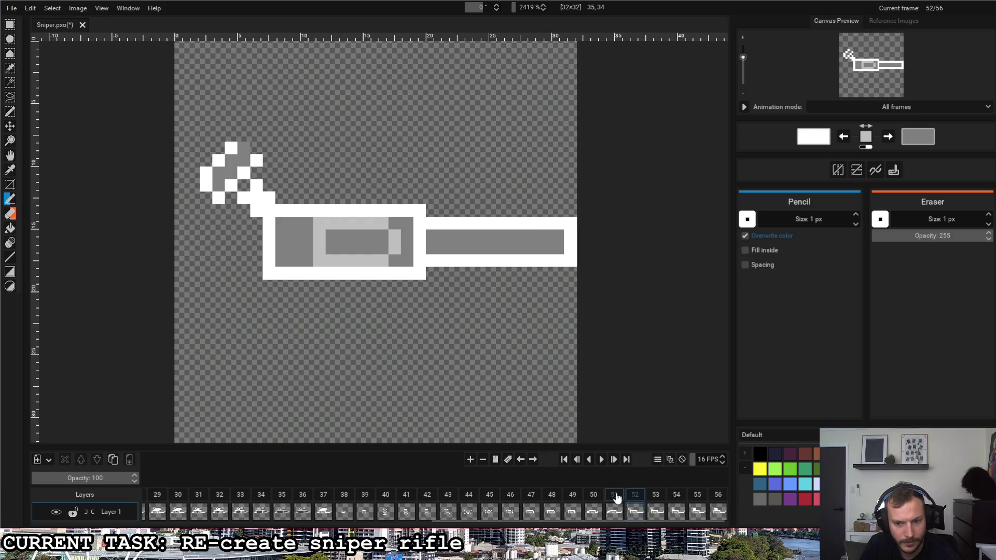
click(685, 499)
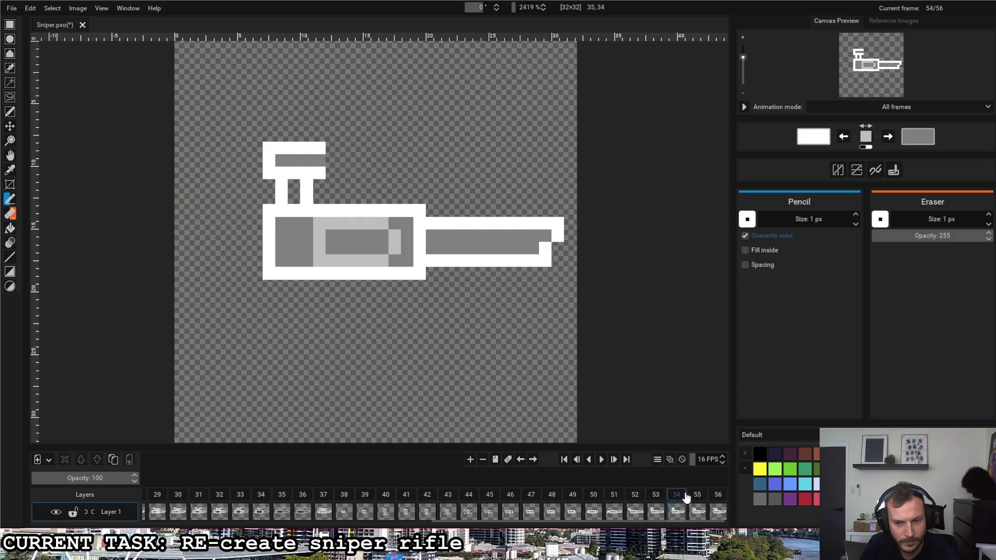
click(700, 498)
click(719, 497)
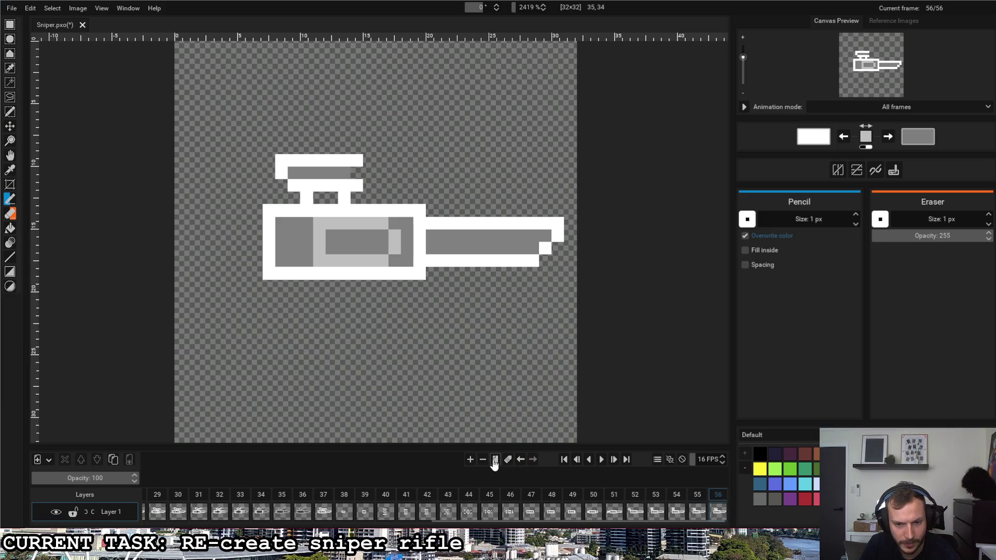
Select the scope on frame 57 and shift it to the right.
key(r)
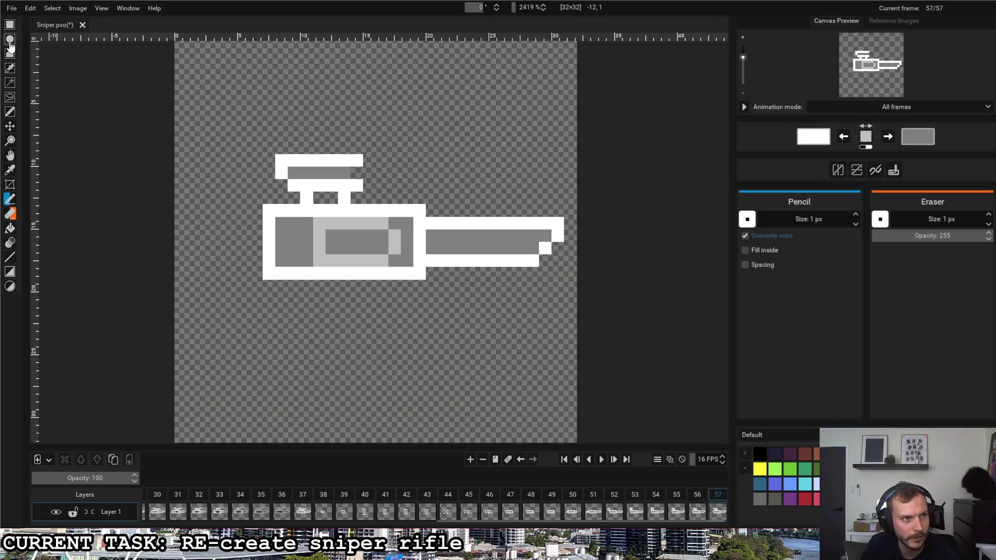
mouse_move(384, 161)
mouse_down()
mouse_move(294, 197)
mouse_move(358, 197)
mouse_move(332, 197)
mouse_up()
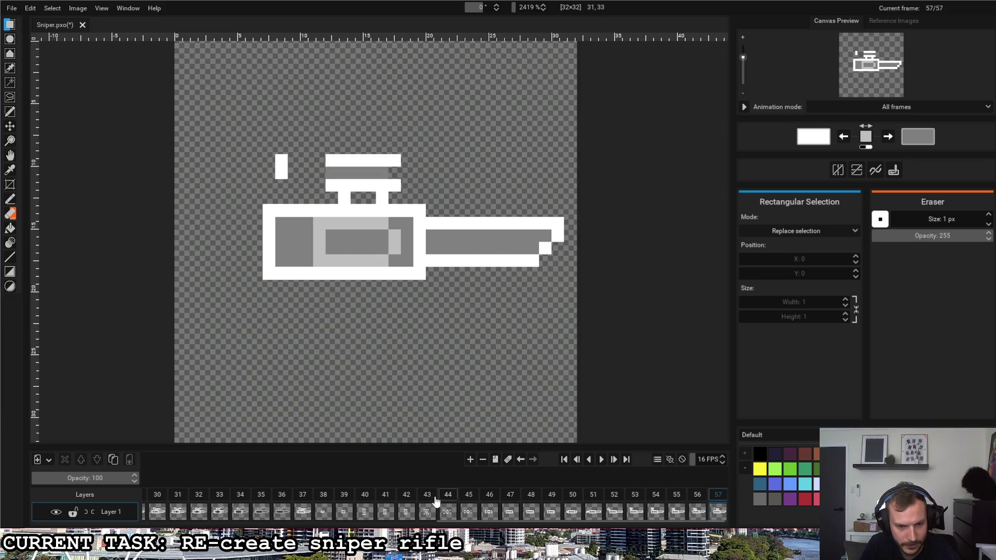
click(303, 498)
click(716, 498)
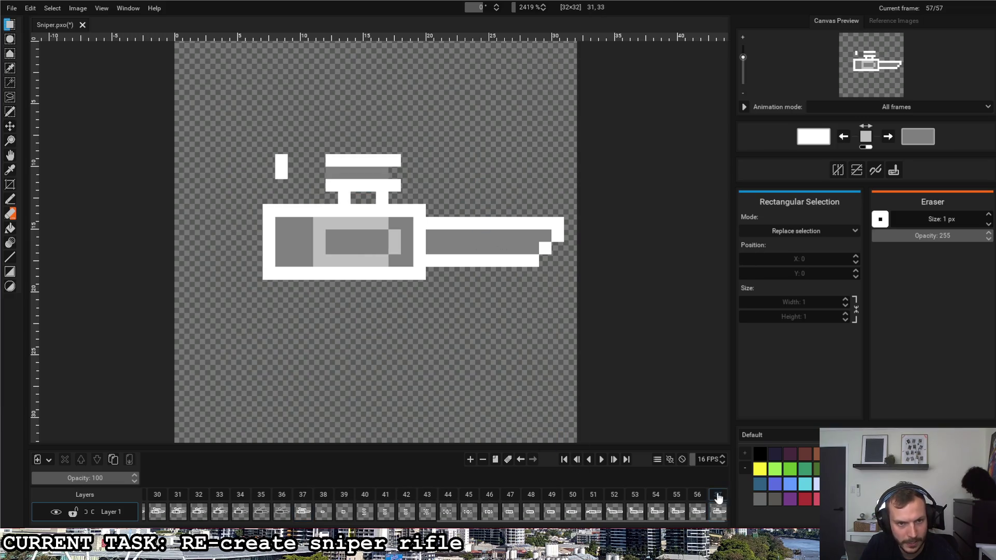
mouse_move(422, 146)
mouse_down()
mouse_move(322, 196)
mouse_move(385, 182)
mouse_up()
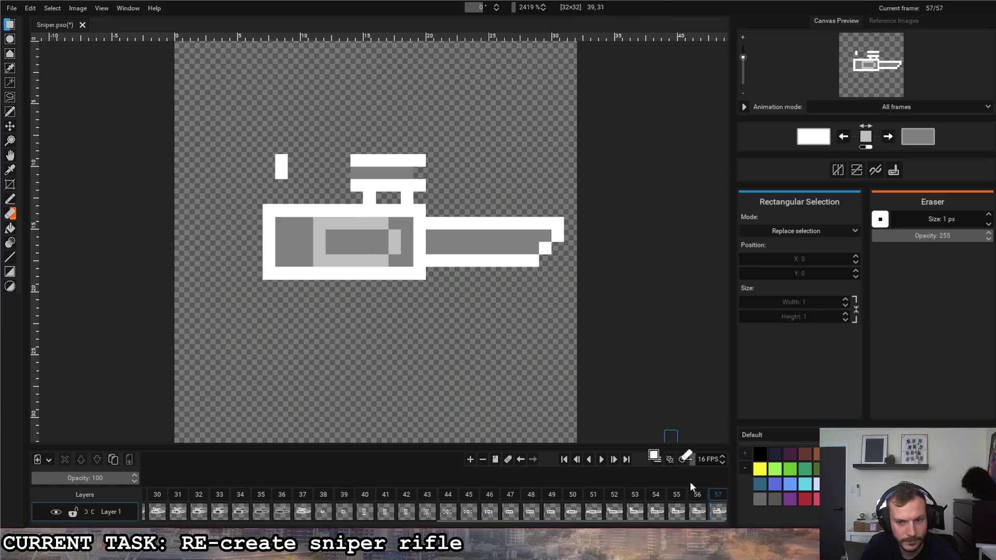
Compare frame 57's scope with frames 55, 56 and 37.
click(697, 506)
drag(387, 143, 277, 205)
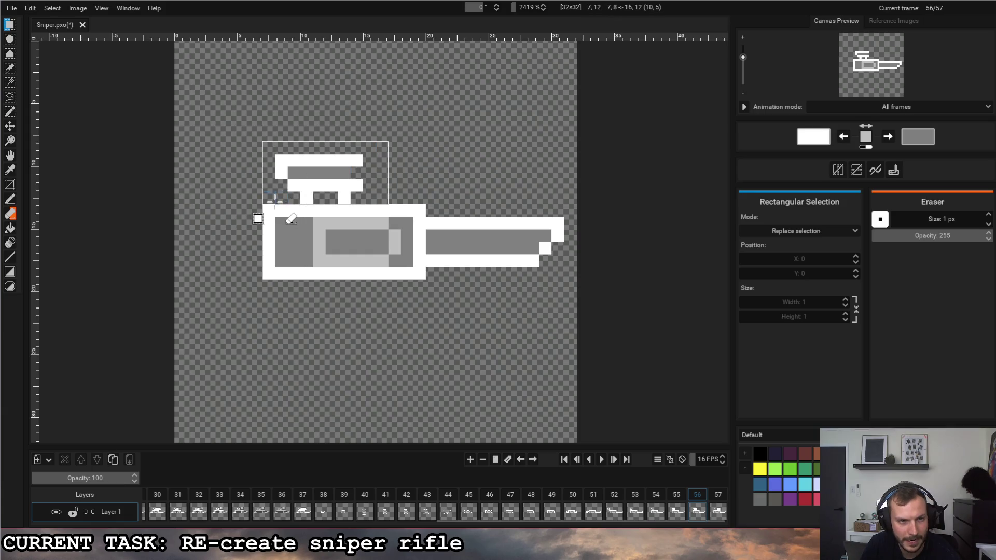
click(404, 149)
click(674, 498)
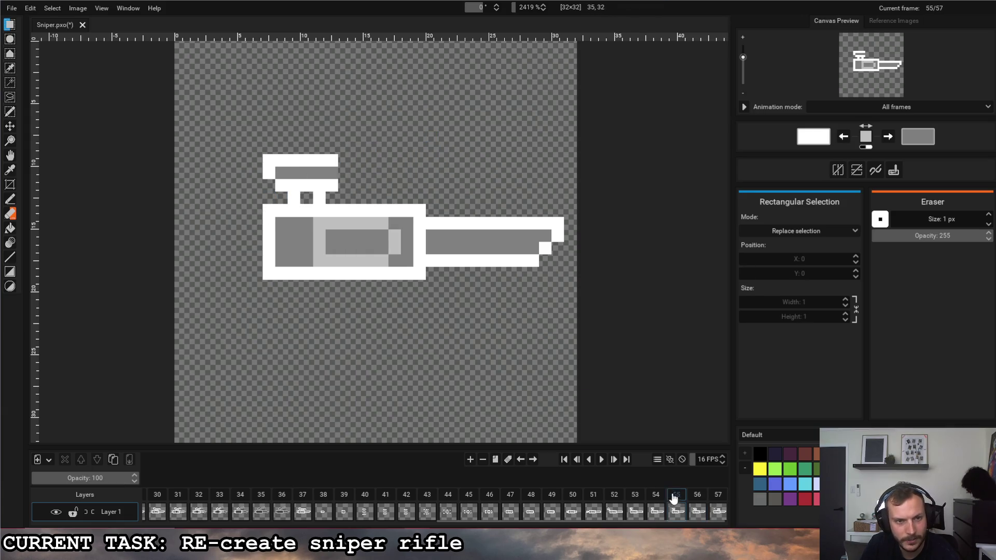
click(700, 501)
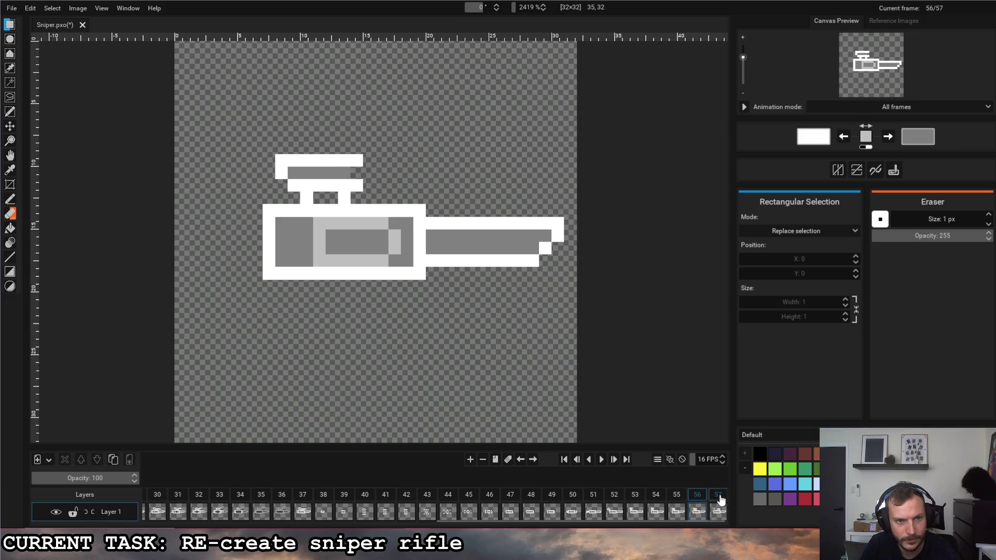
click(719, 499)
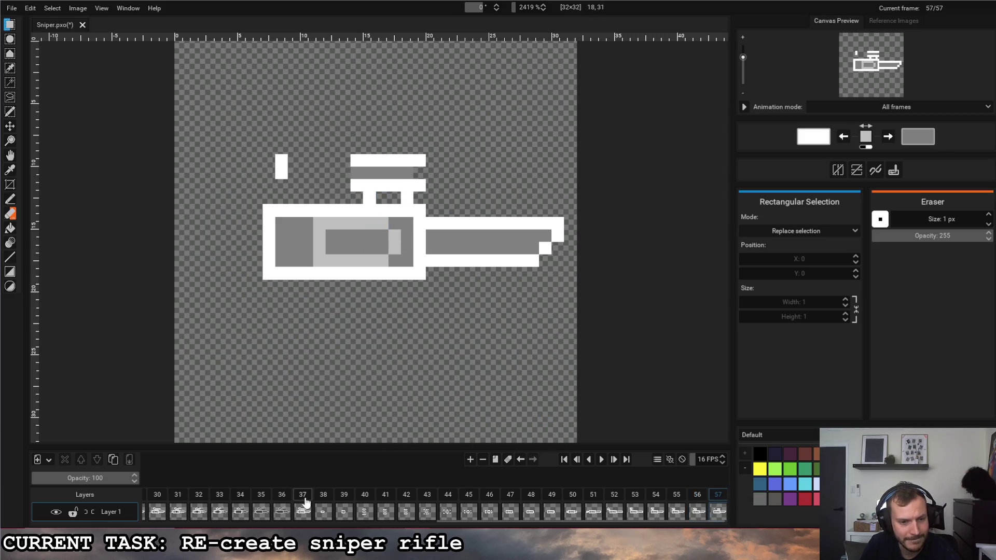
click(304, 501)
click(718, 499)
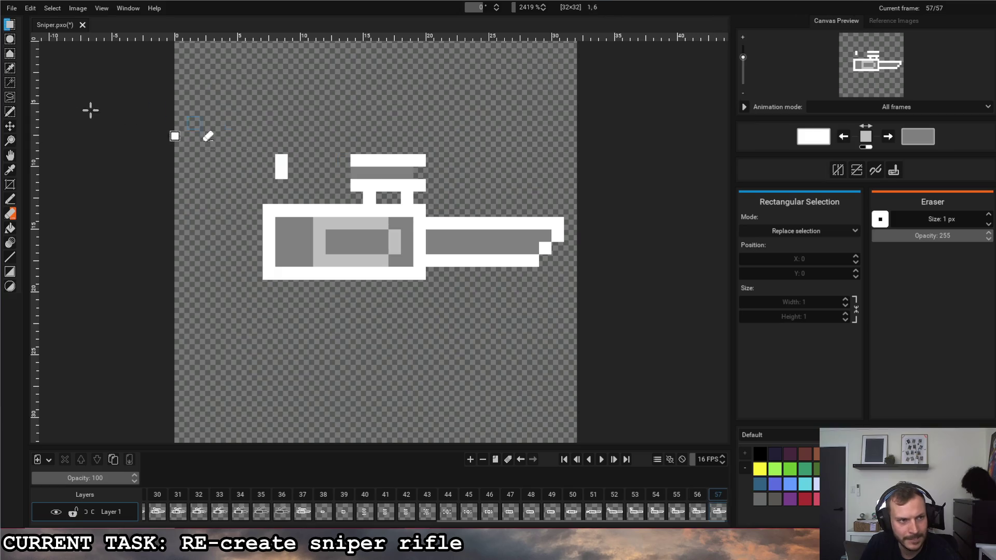
Extend the scope's white top and lower bars right and left to the stub on frame 57.
click(10, 201)
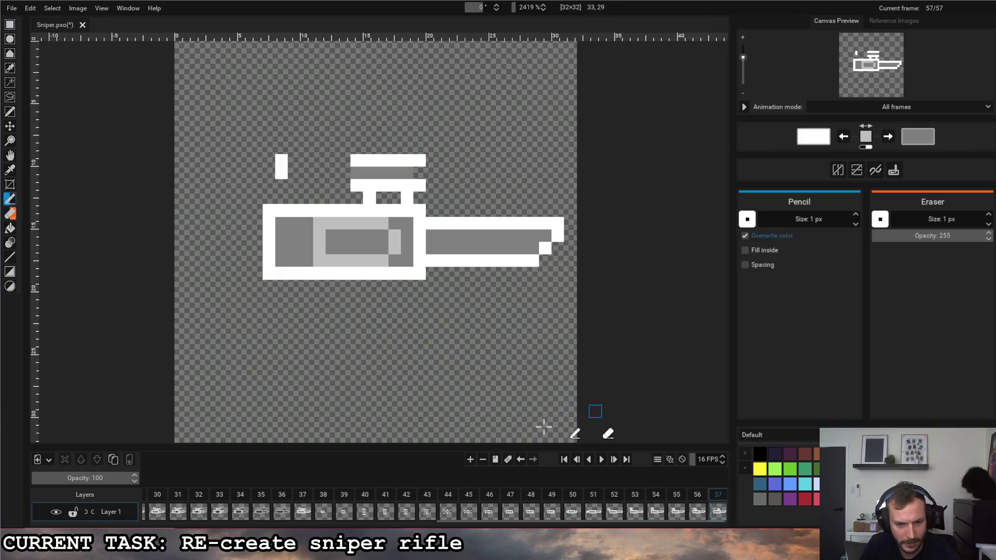
click(302, 501)
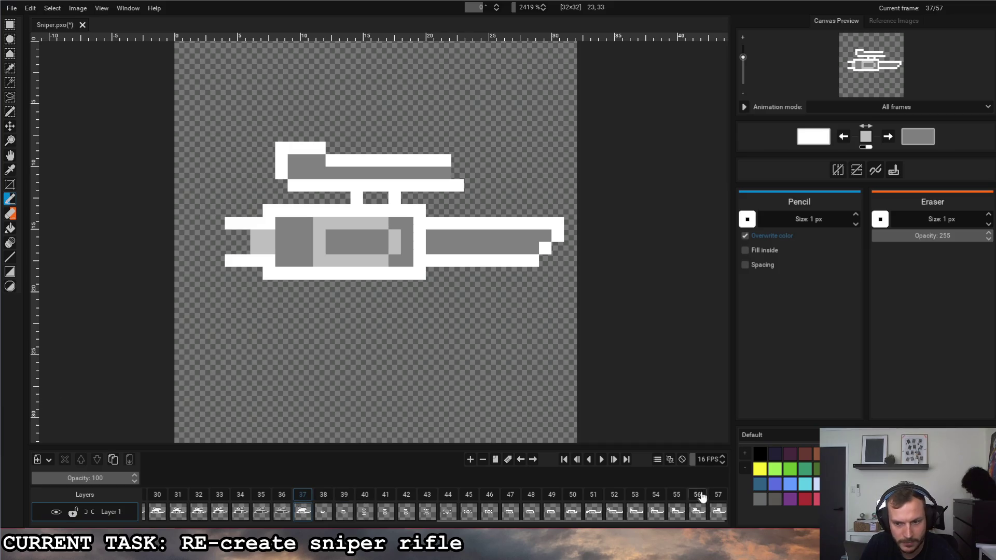
click(718, 500)
click(472, 187)
mouse_move(460, 159)
mouse_down()
mouse_move(418, 160)
mouse_move(462, 185)
mouse_move(460, 174)
mouse_up()
key(x)
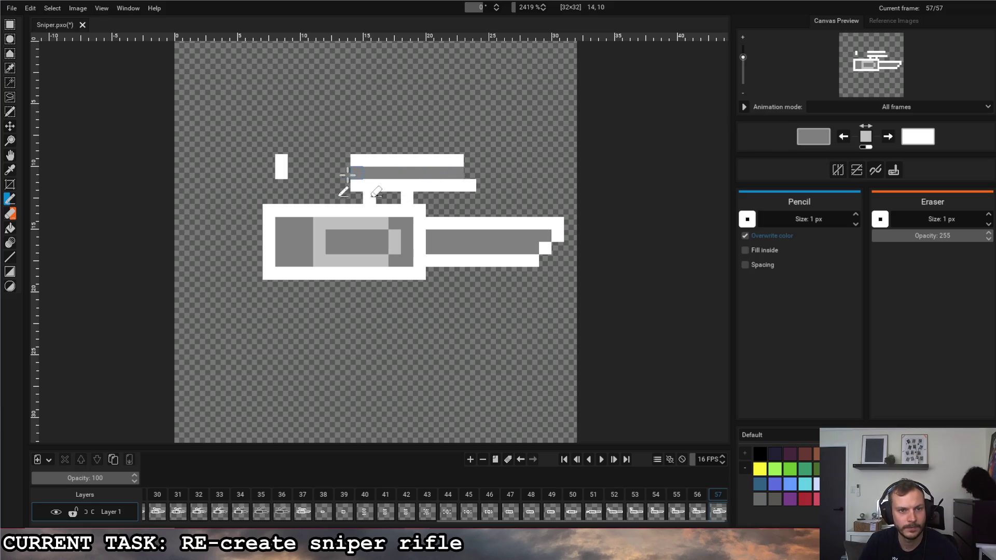
key(x)
drag(345, 185, 292, 186)
drag(345, 160, 296, 160)
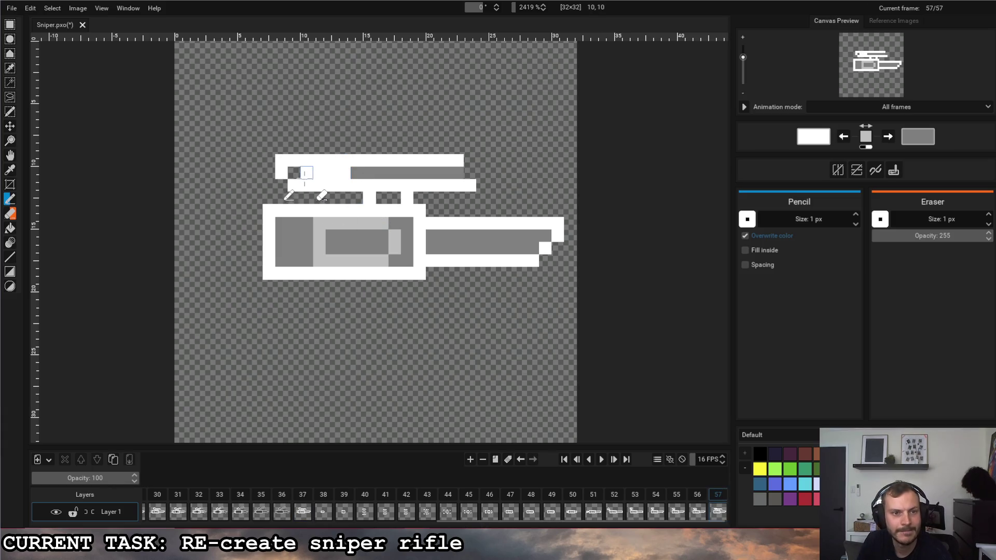
Fill the scope's middle row grey leftward, then switch to the Godot editor.
key(x)
drag(319, 173, 294, 173)
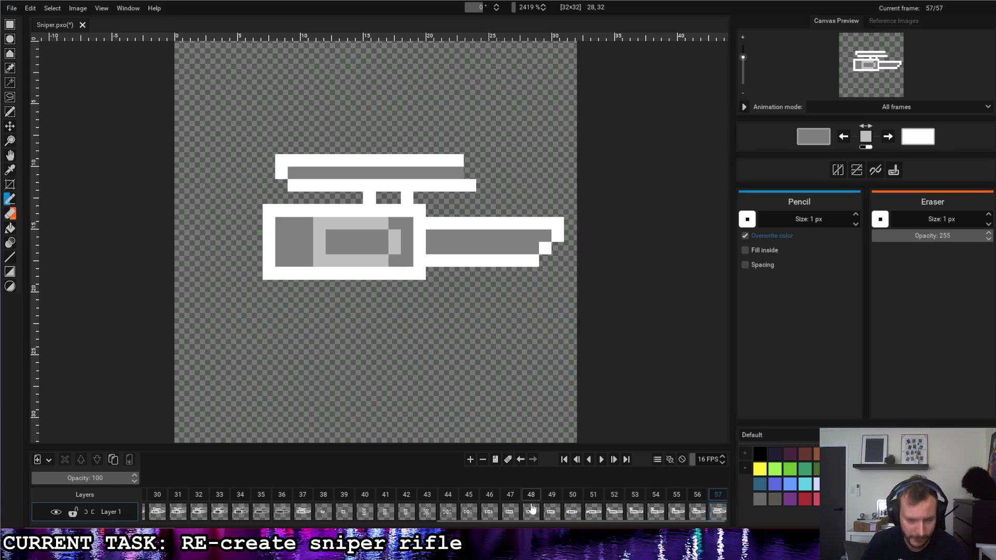
key(alt+Tab)
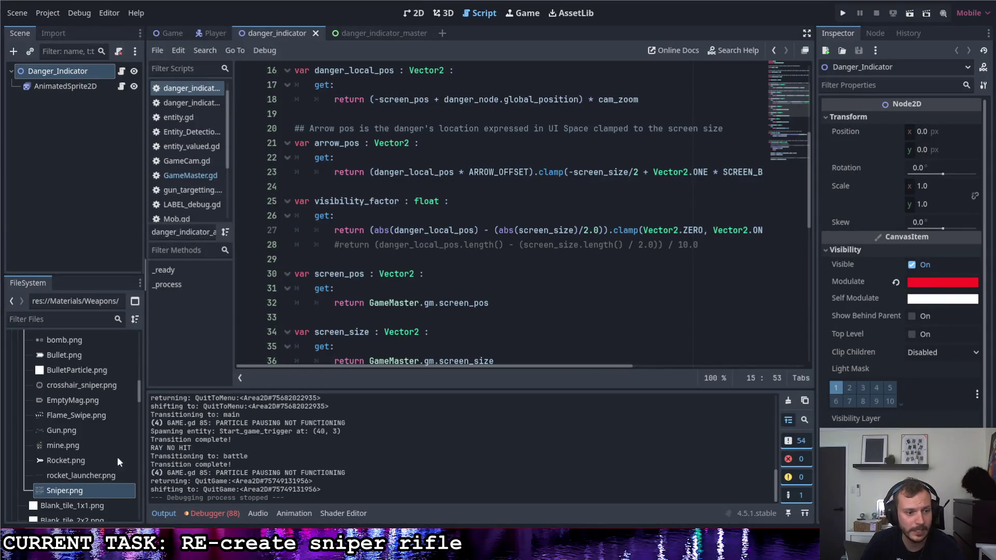
Scroll through Godot's FileSystem dock, then return to Sniper.pxo in Pixelorama.
scroll(73, 434, down, 5)
drag(139, 411, 138, 508)
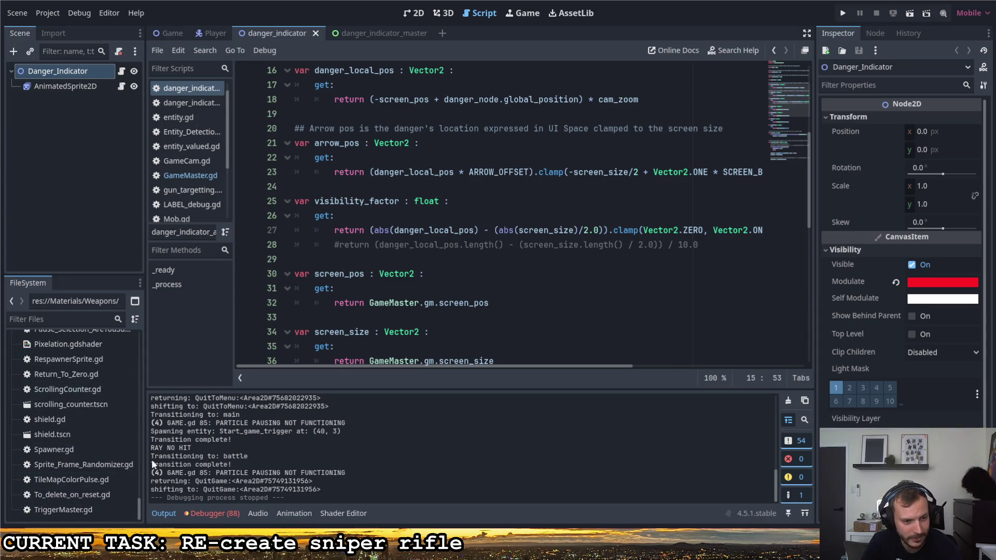
drag(141, 511, 157, 338)
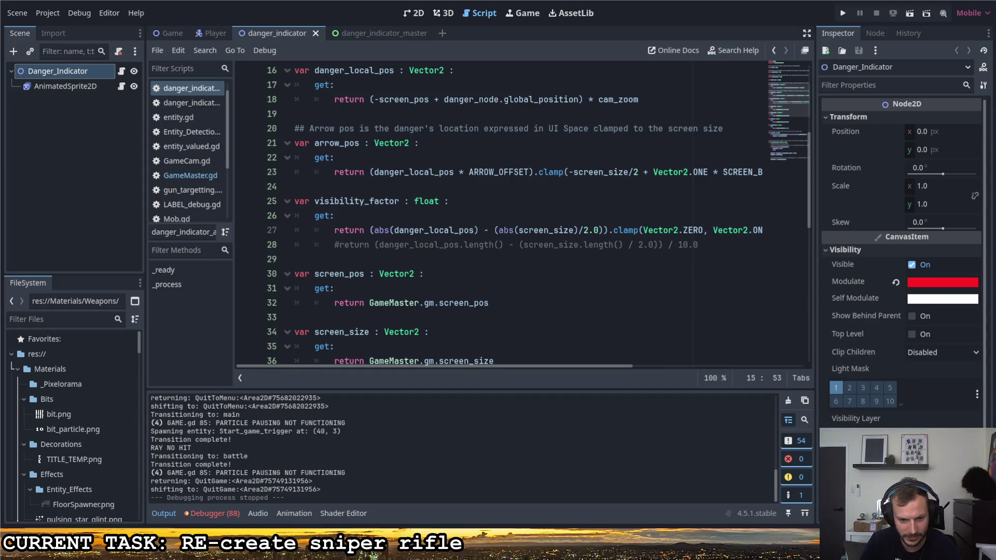
click(420, 483)
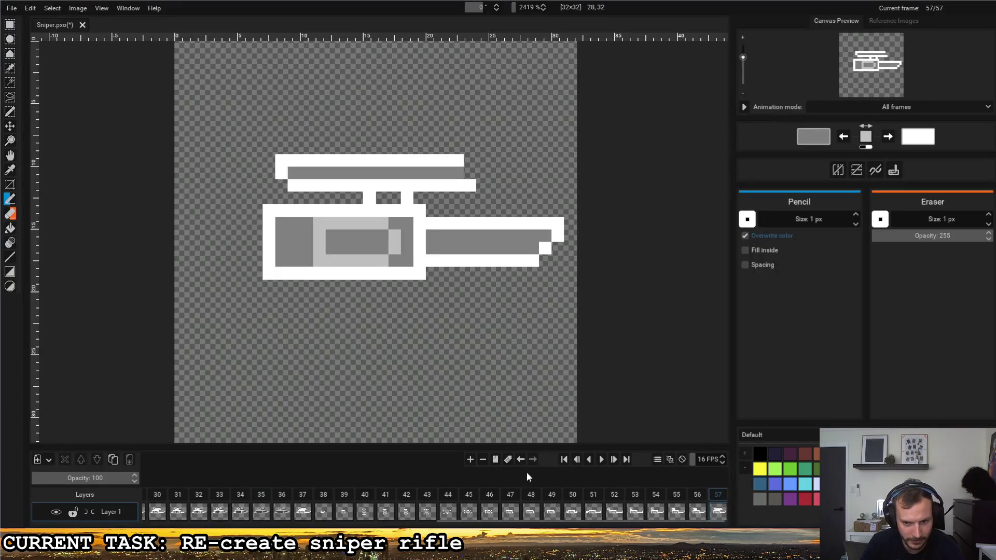
Compare frame 57's scope against frames 37 and 56.
click(305, 498)
click(719, 506)
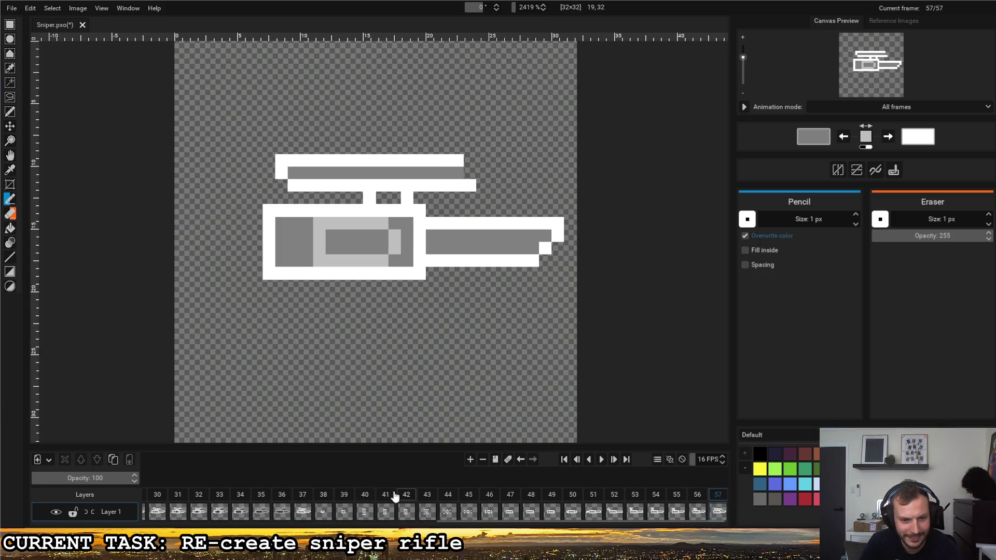
click(302, 499)
click(719, 511)
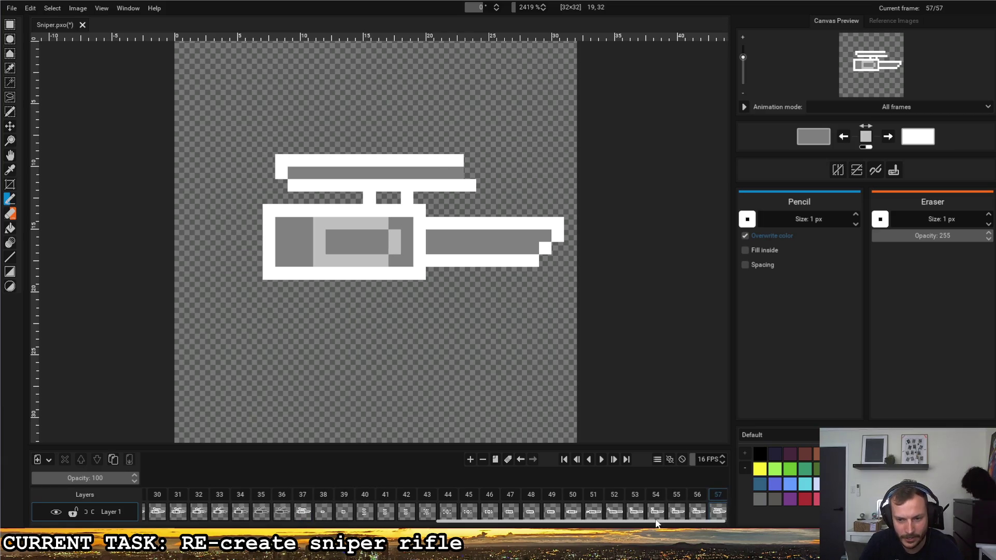
click(698, 498)
click(718, 498)
Move the scope's 3x3 left end cap in one pixel on frame 57, rechecking against frame 56.
key(r)
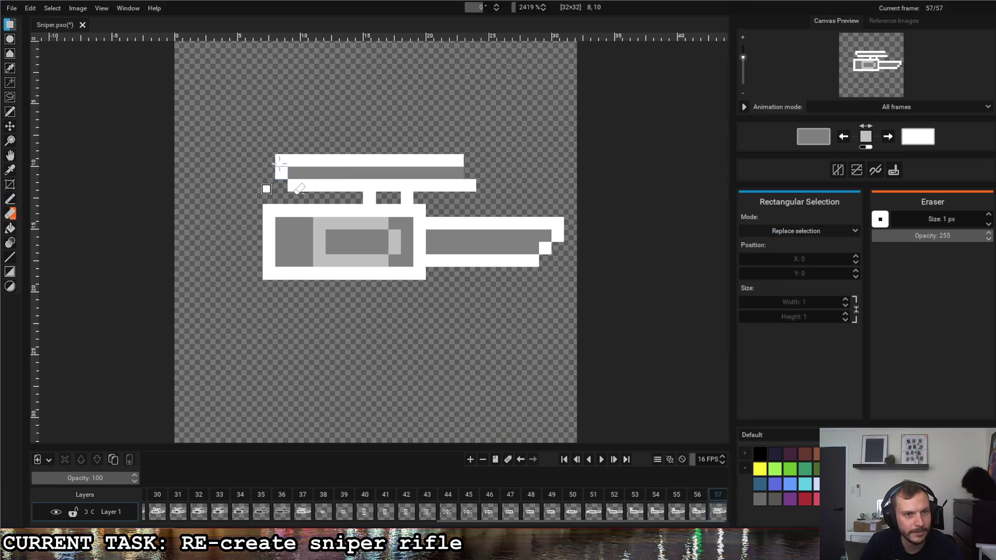
drag(291, 156, 322, 188)
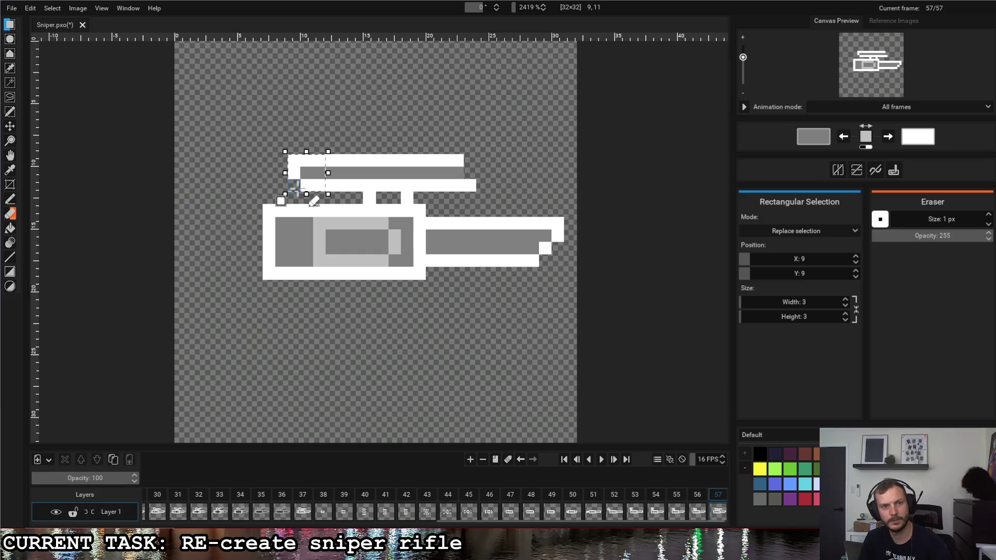
click(482, 185)
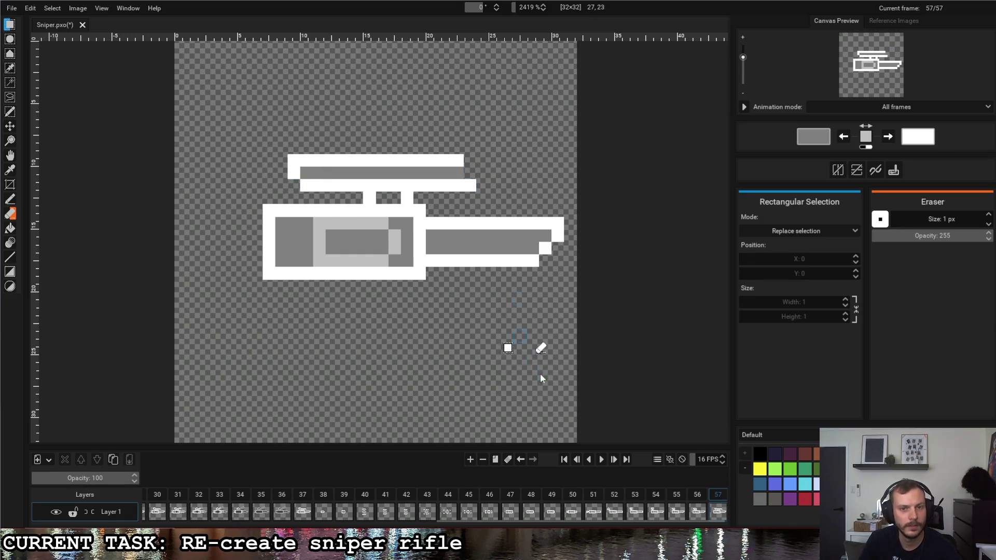
click(698, 497)
click(718, 497)
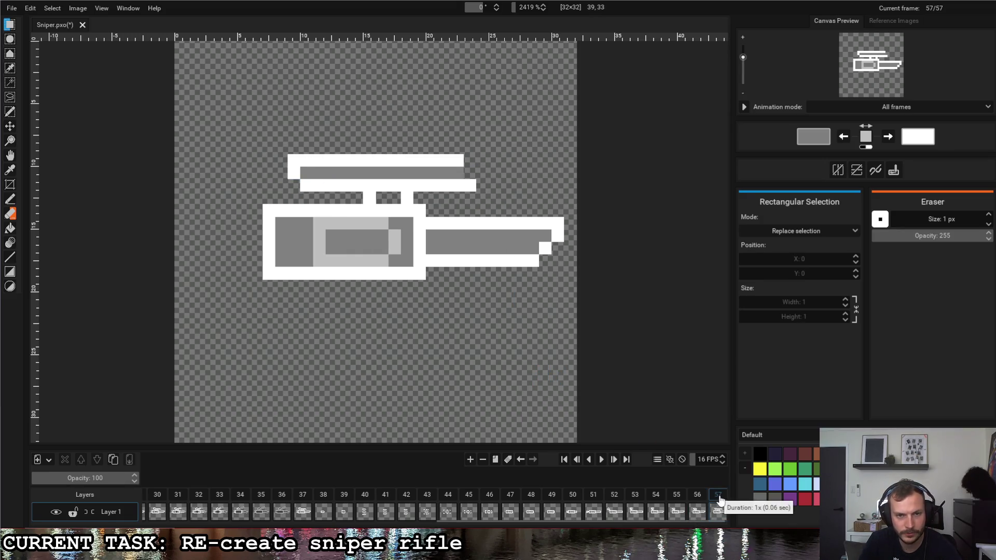
Clone frame 57 as frame 58, shift its scope one pixel left, and raise the top bar's left part.
click(496, 460)
drag(485, 160, 459, 173)
drag(291, 155, 487, 203)
drag(370, 161, 357, 161)
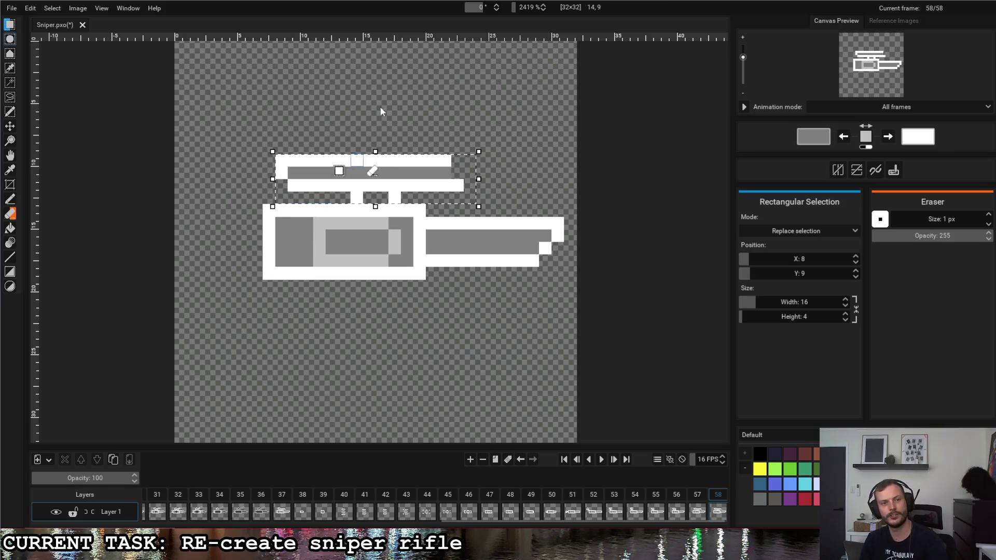
drag(282, 160, 332, 161)
key(Up)
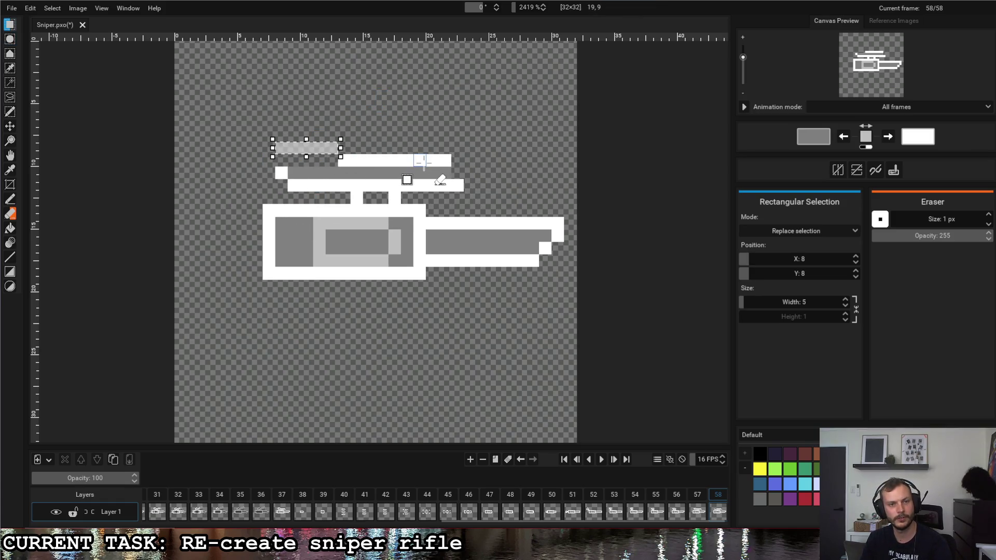
Add white pixels at the scope's left edge and on the left mount pillar.
click(9, 199)
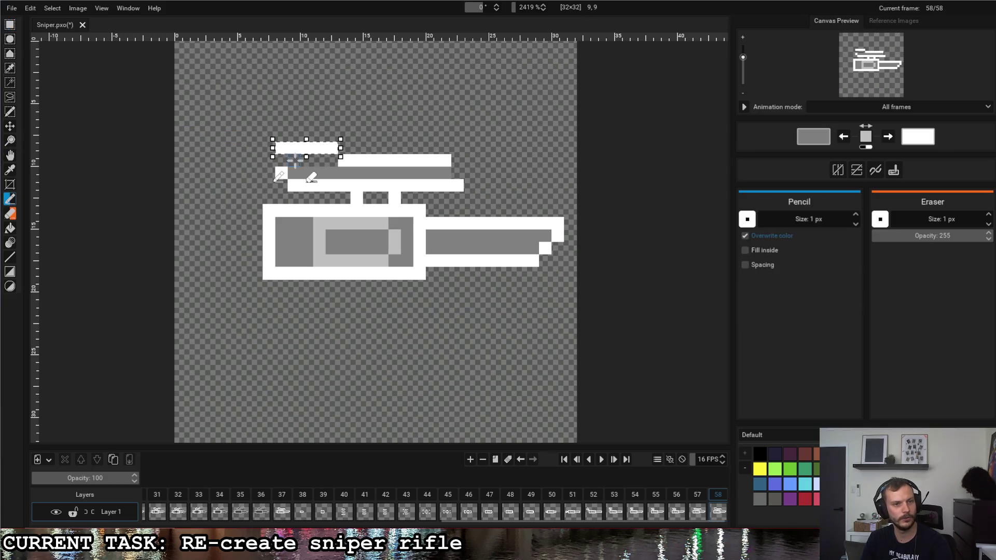
click(10, 24)
click(218, 117)
click(10, 199)
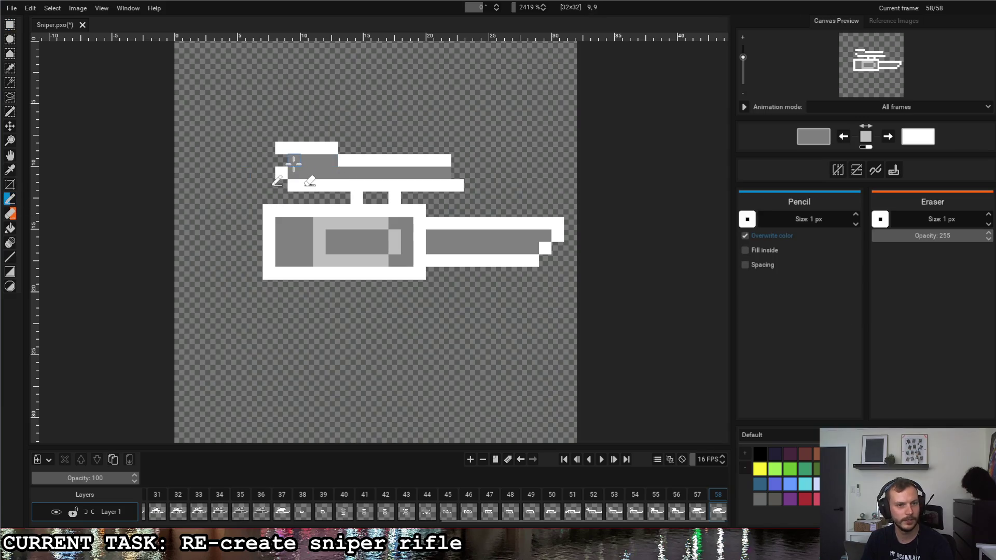
key(x)
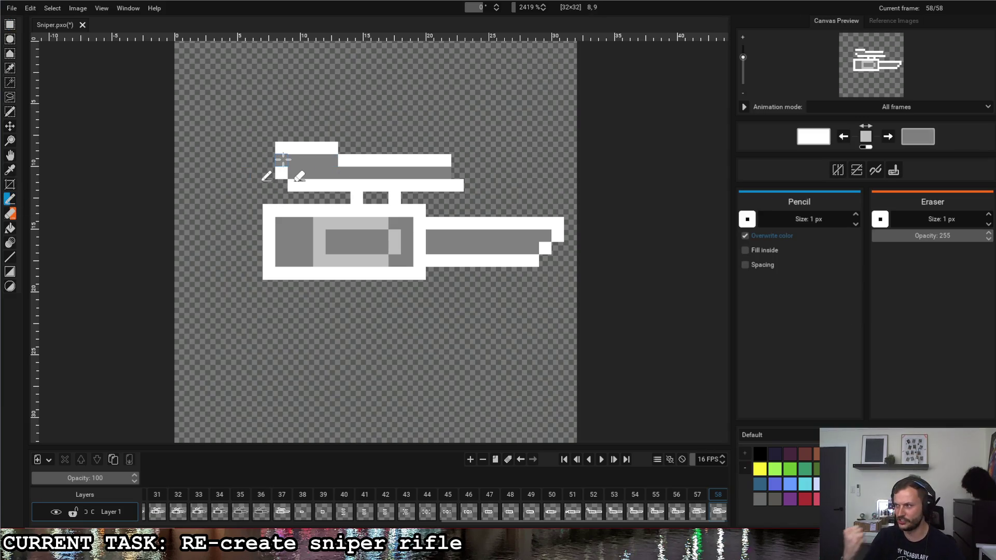
click(282, 161)
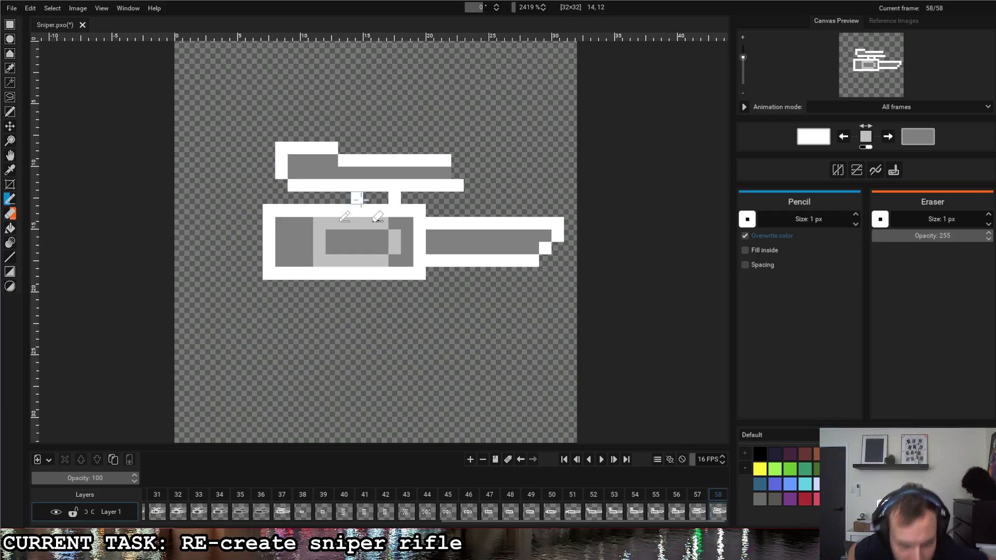
click(358, 198)
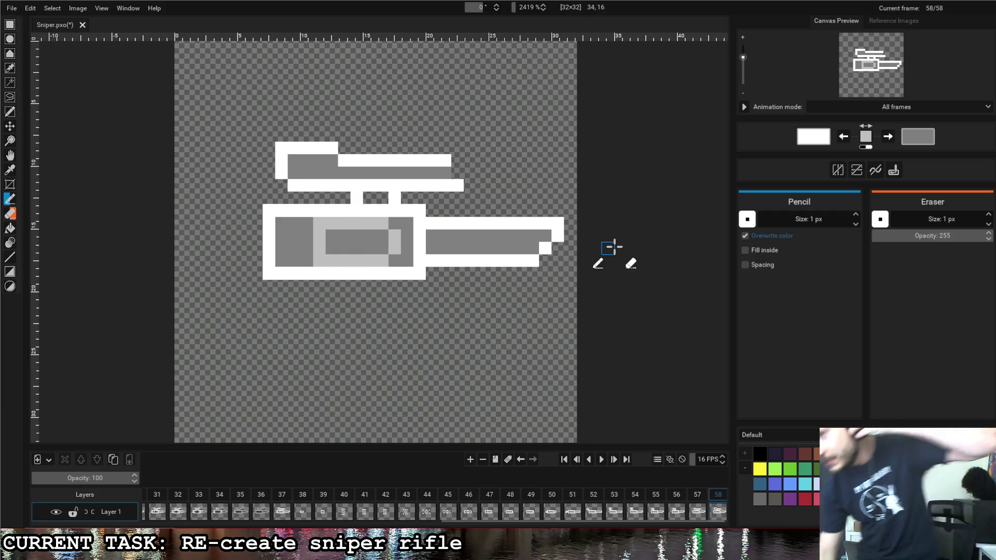
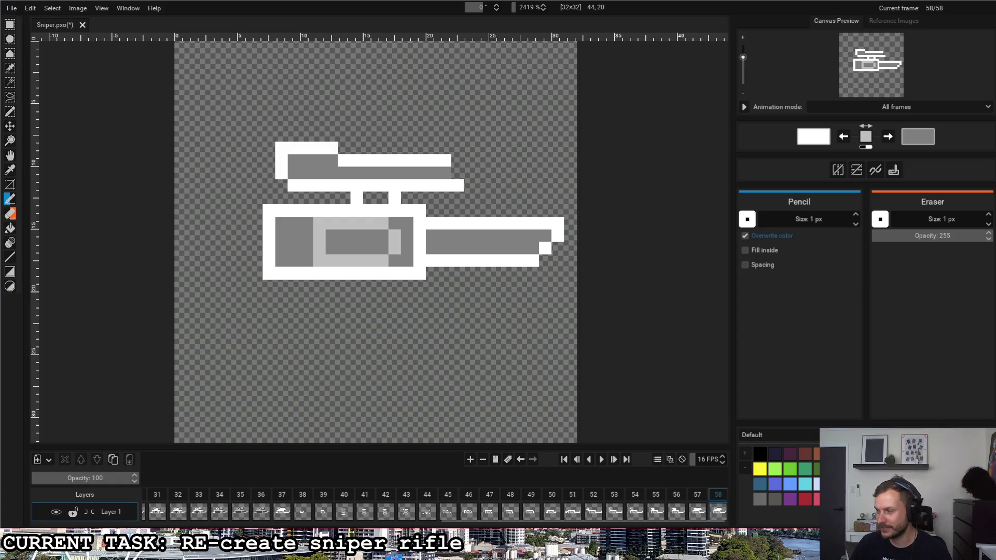
Glance at the Godot project, then return to the sniper sprite in Pixelorama.
key(alt+Tab)
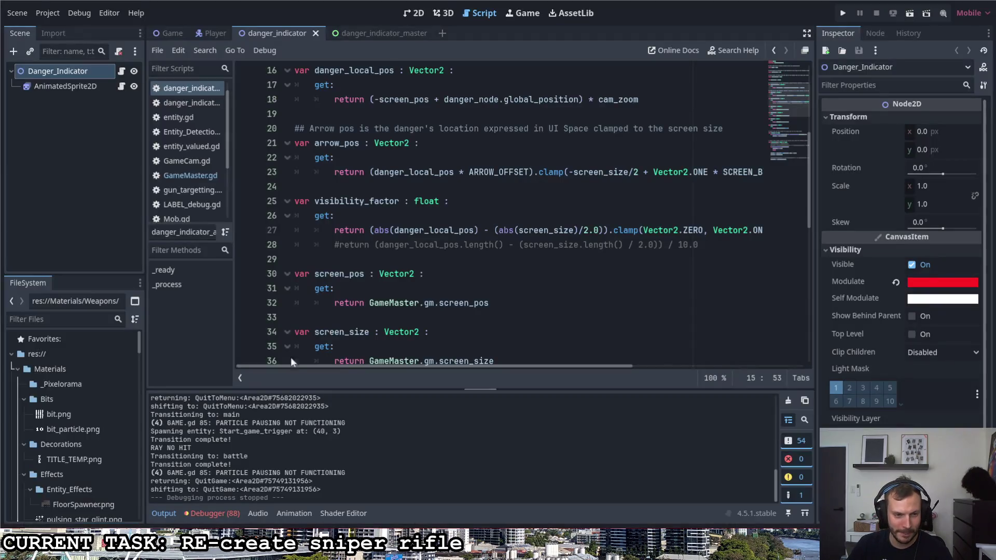
scroll(66, 412, down, 5)
scroll(67, 431, down, 10)
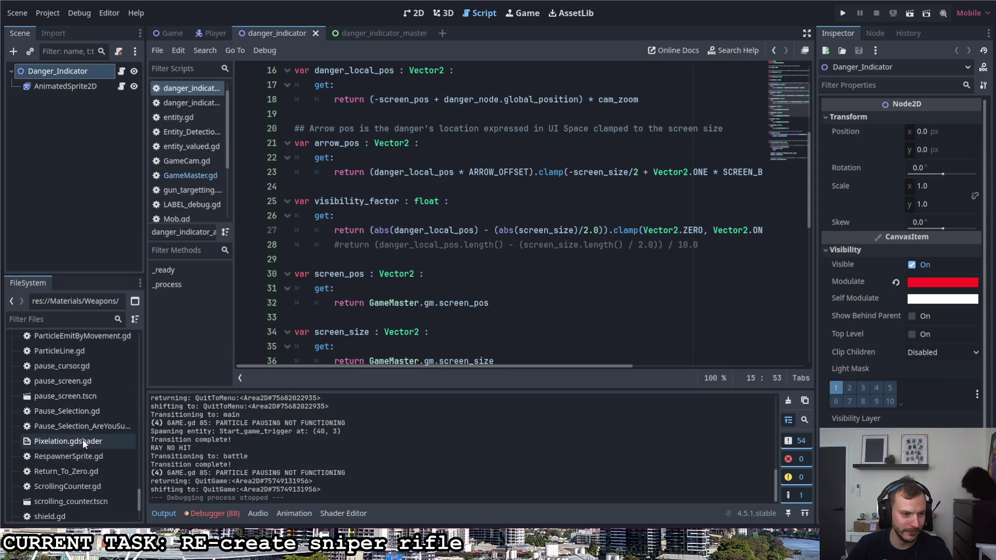
scroll(79, 441, up, 10)
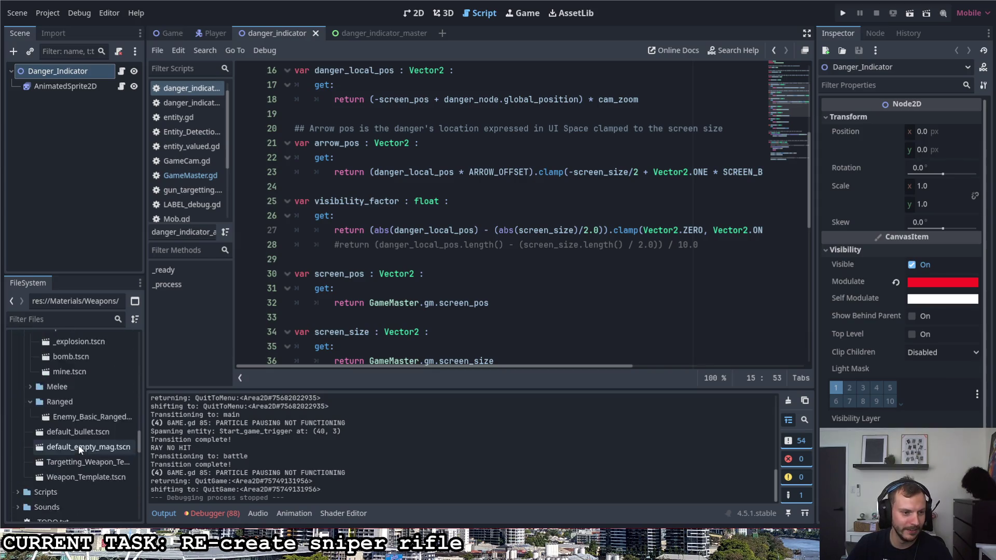
key(alt+Tab)
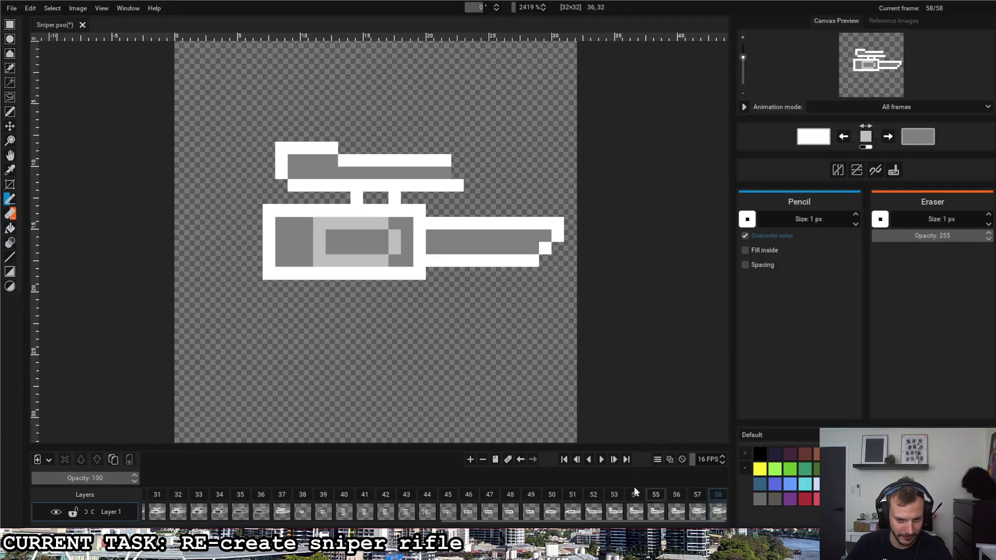
Review the rifle artwork across frames 42 to 48.
click(468, 494)
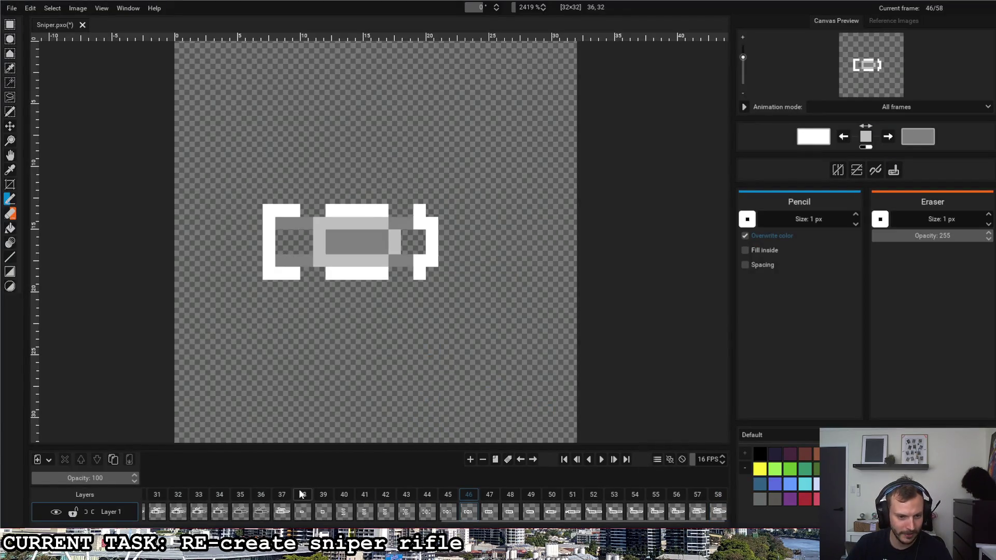
click(303, 494)
click(365, 494)
click(385, 495)
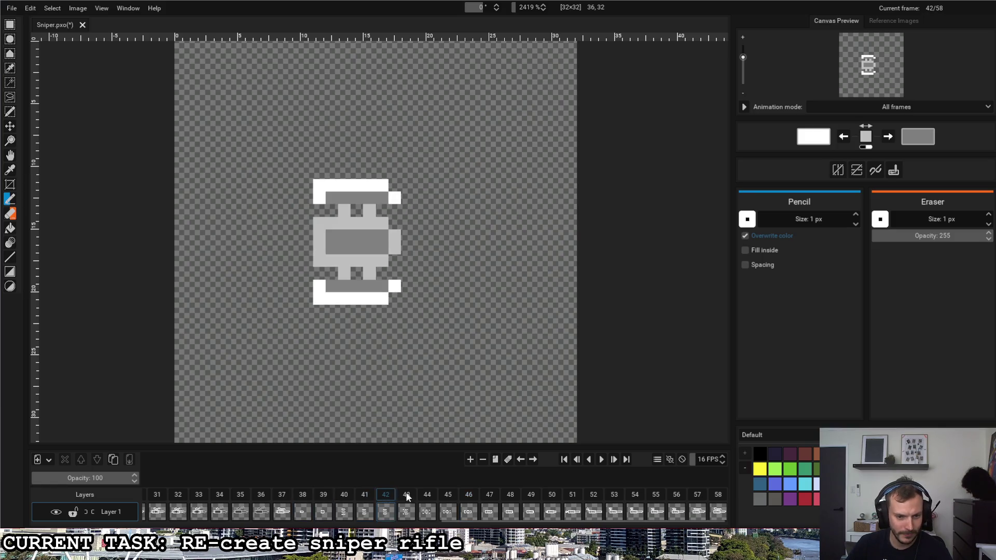
click(406, 495)
click(427, 495)
click(448, 495)
click(469, 494)
click(490, 495)
click(510, 494)
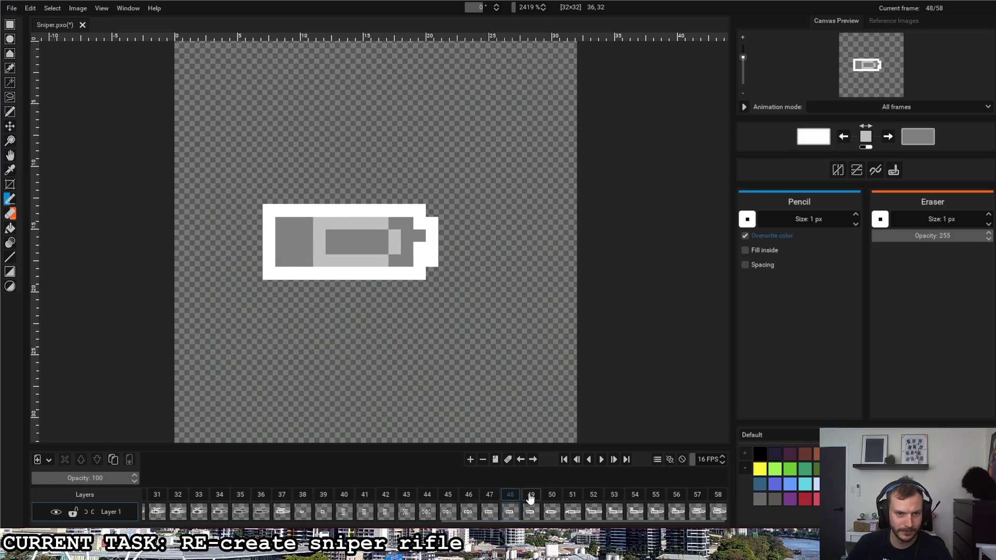
Step through frames 49 to 58, comparing frame 57's scope with the final frame.
click(531, 499)
click(551, 500)
click(572, 499)
click(593, 499)
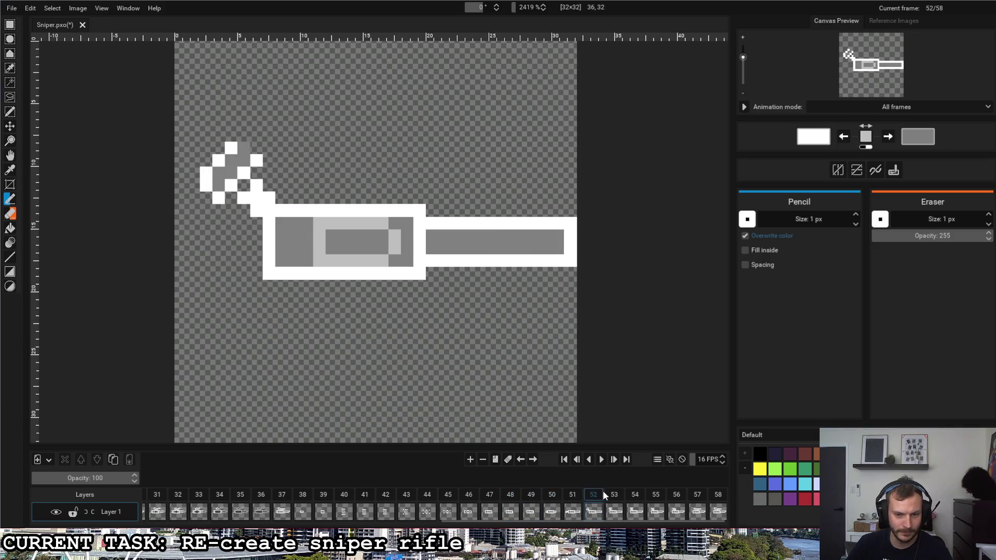
click(614, 494)
click(634, 495)
click(655, 495)
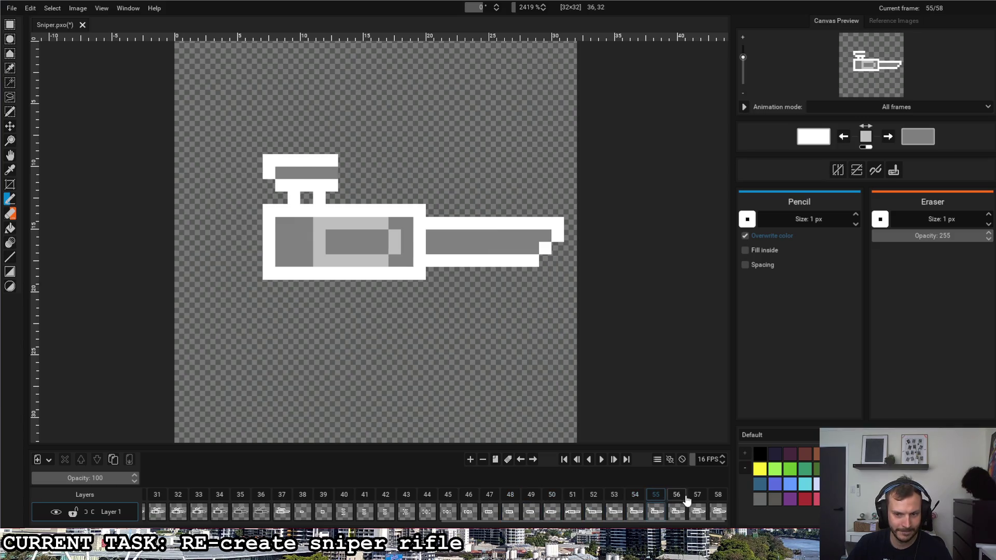
click(685, 498)
click(697, 499)
click(718, 498)
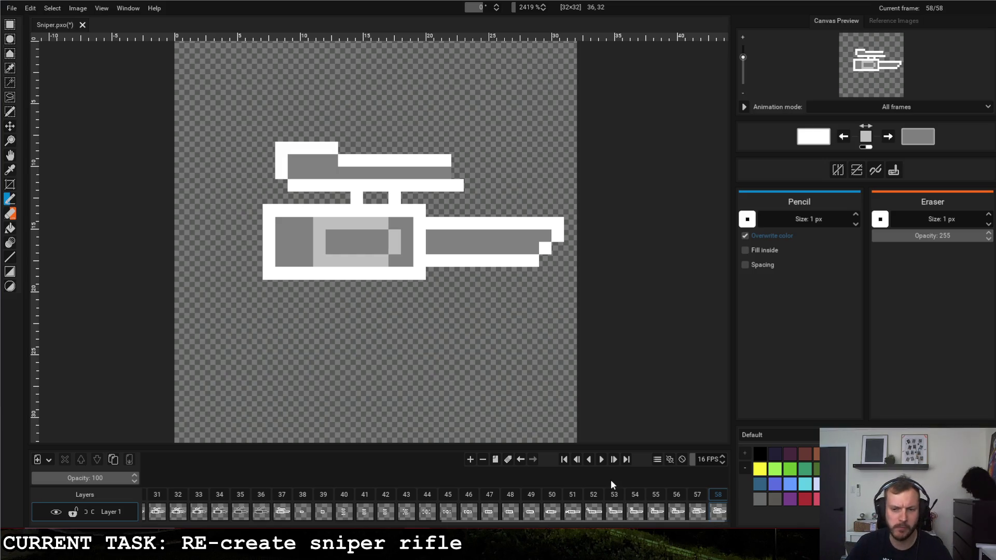
click(700, 499)
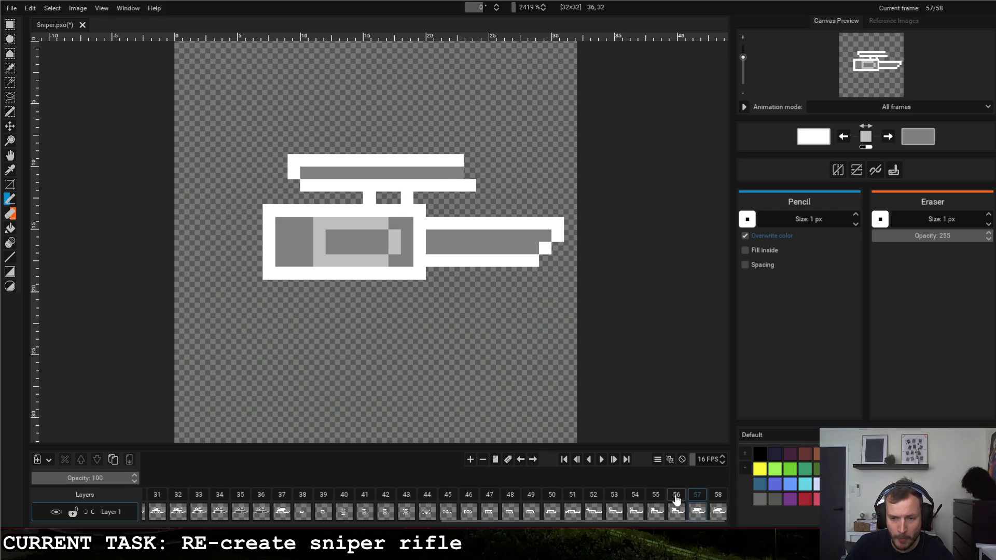
click(715, 498)
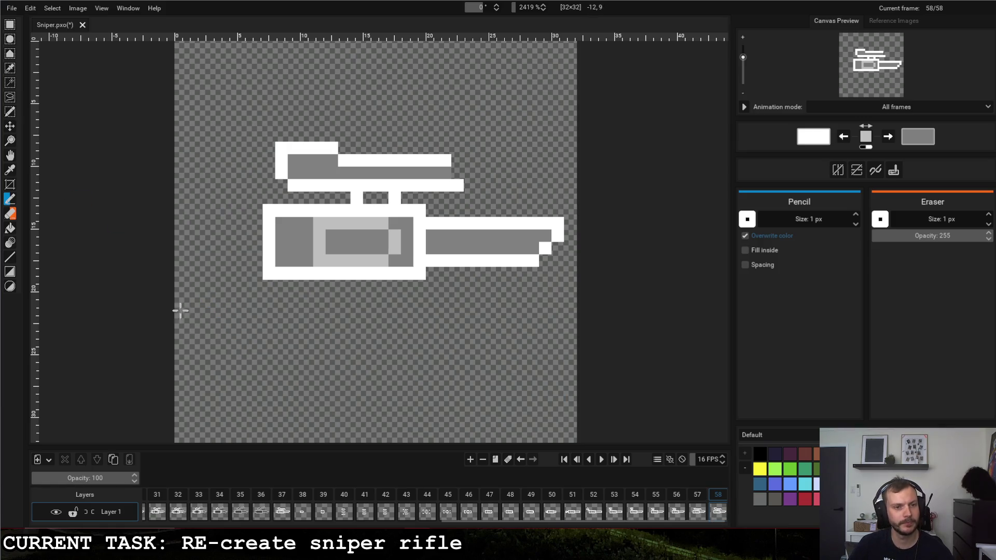
Fill the stock's top and bottom notches with white pixels on frames 51 and 52.
click(530, 496)
click(553, 497)
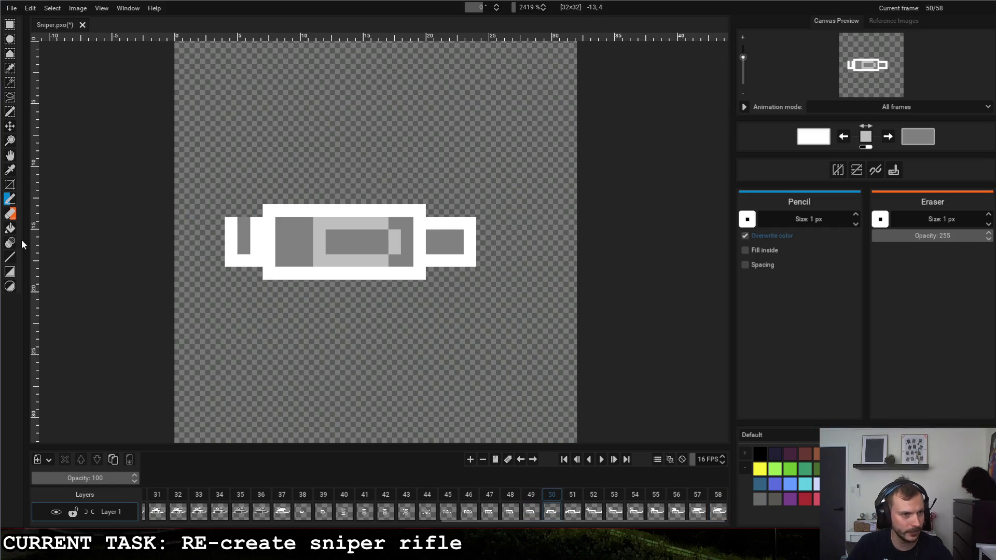
click(572, 497)
drag(255, 223, 243, 223)
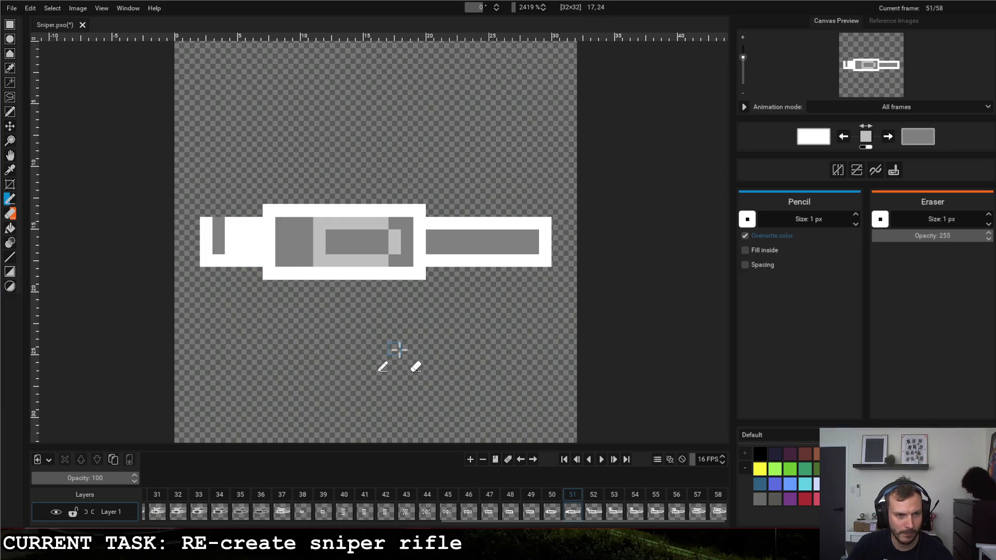
key(ctrl+Right)
drag(255, 261, 242, 264)
drag(243, 223, 256, 223)
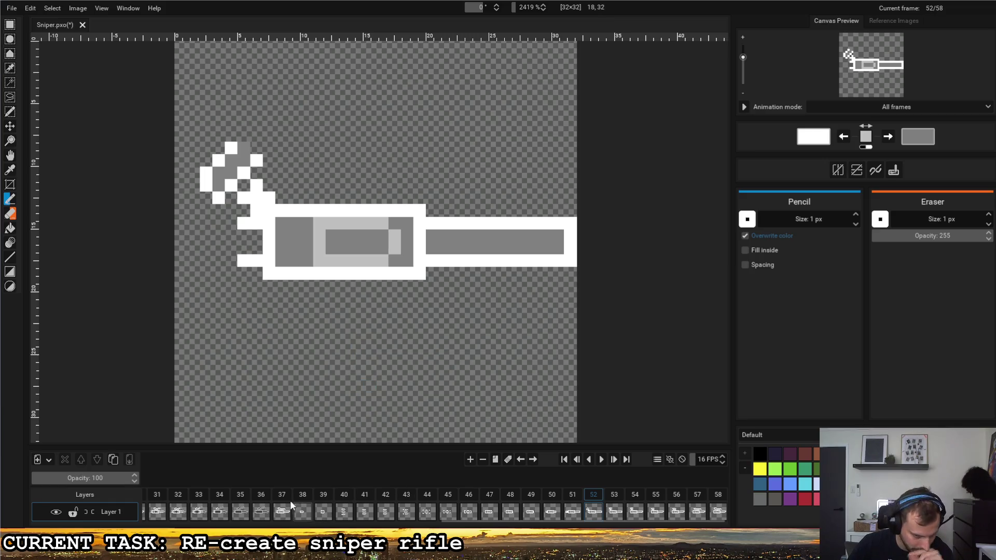
Erase and redraw frame 51's white stock pixels around the grip, comparing against frame 52.
click(572, 498)
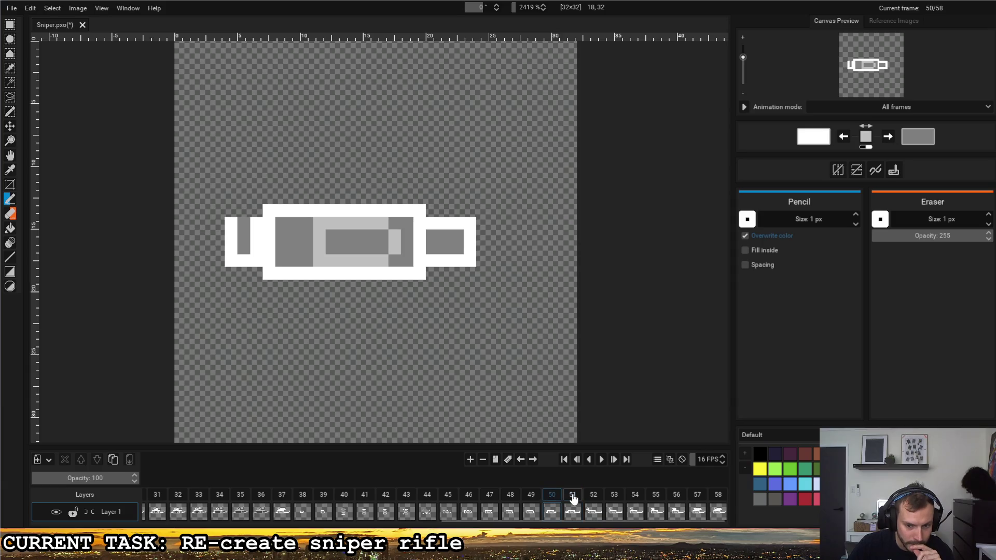
click(594, 499)
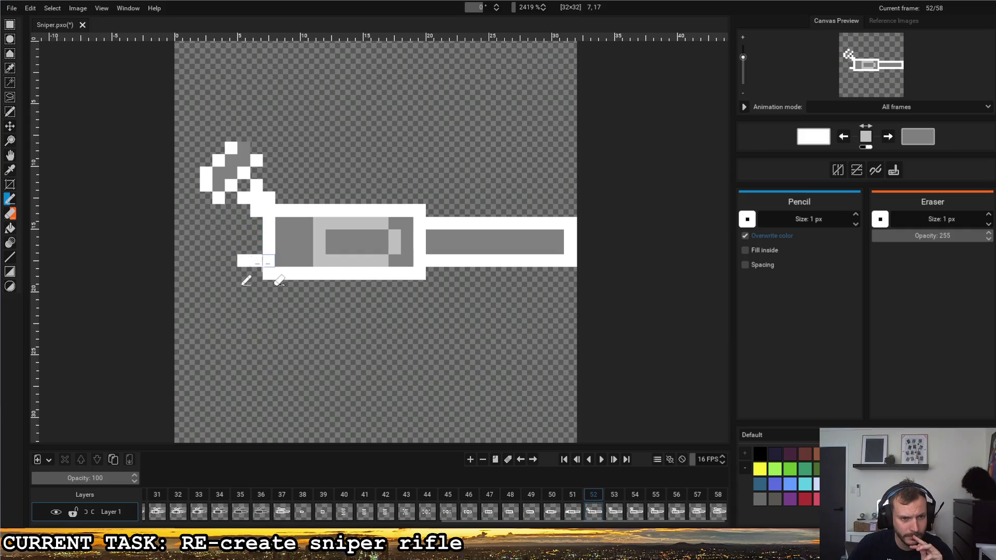
click(565, 495)
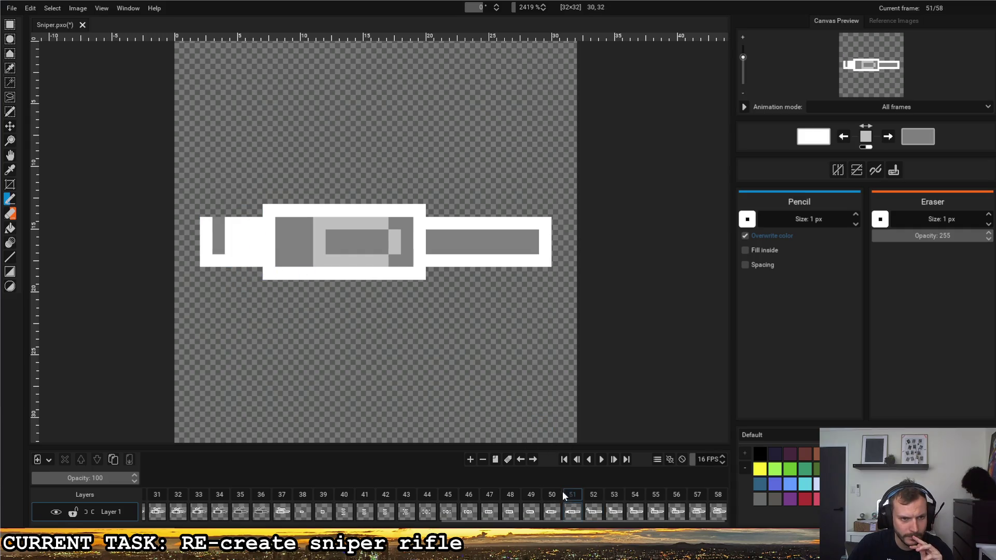
right_click(244, 261)
right_click(256, 260)
right_click(243, 223)
right_click(256, 223)
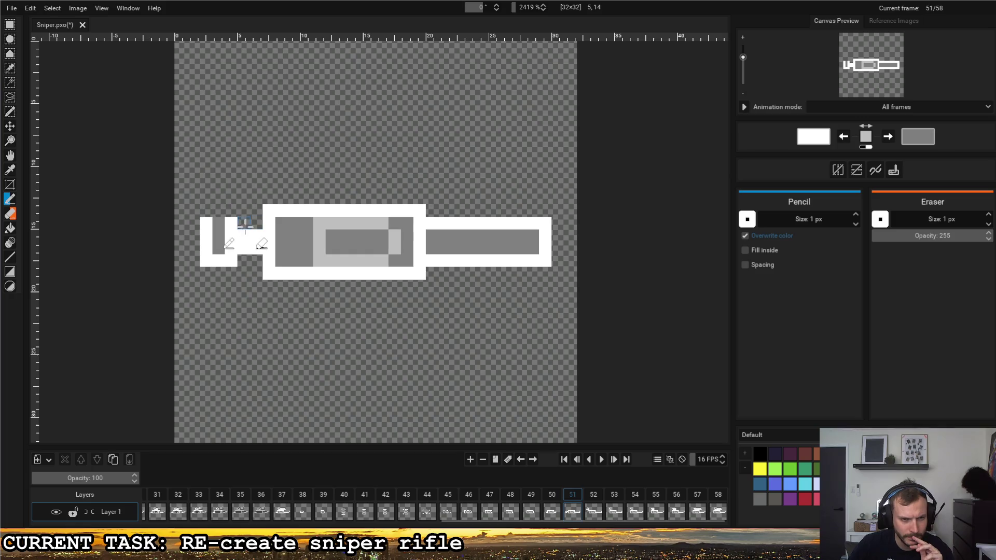
click(595, 495)
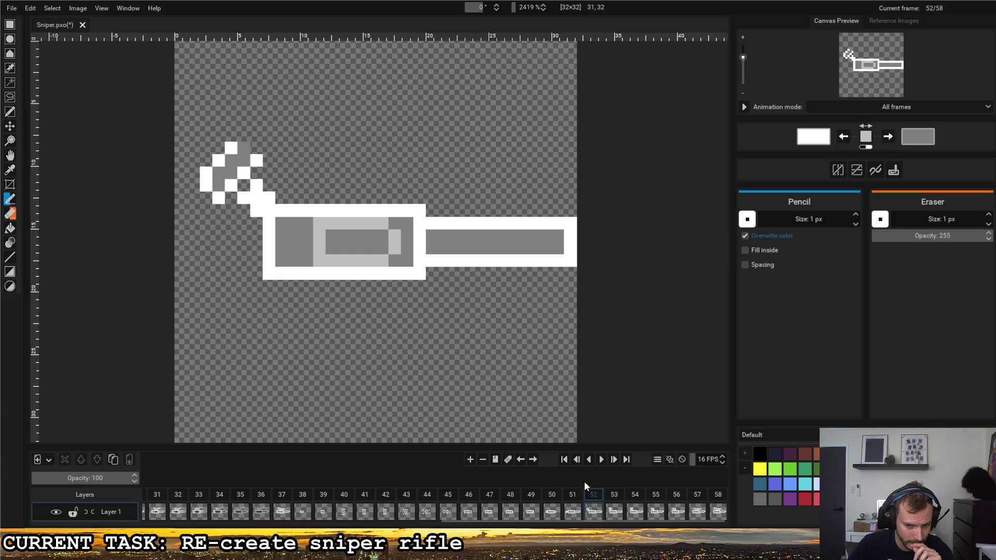
click(573, 495)
click(256, 223)
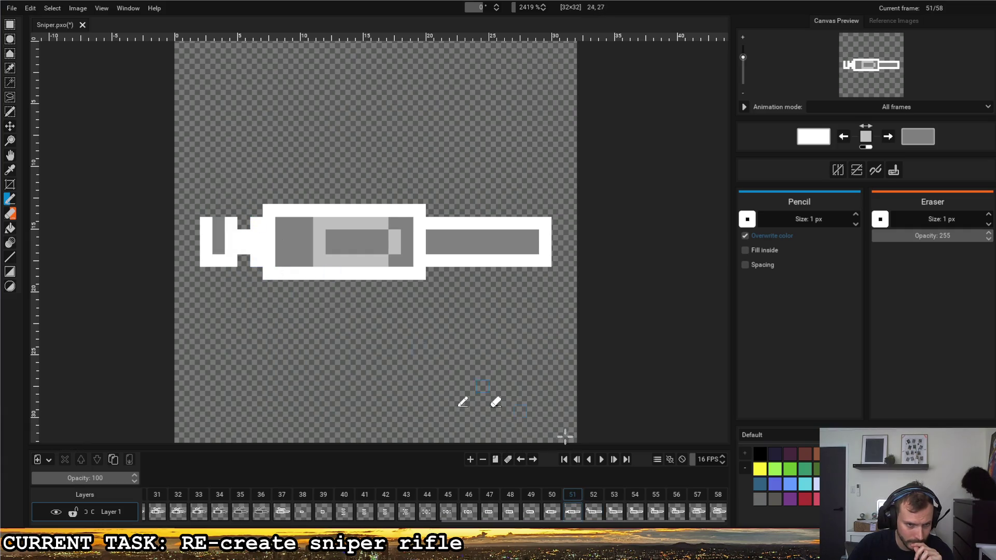
click(594, 495)
click(573, 495)
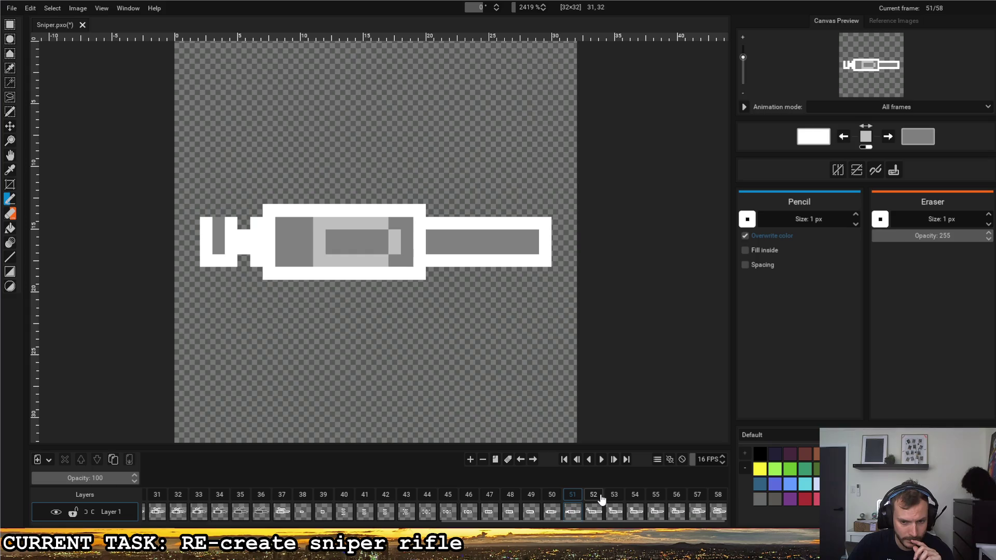
Add a white stock pixel on frame 53, then advance through frames 54–57.
click(600, 498)
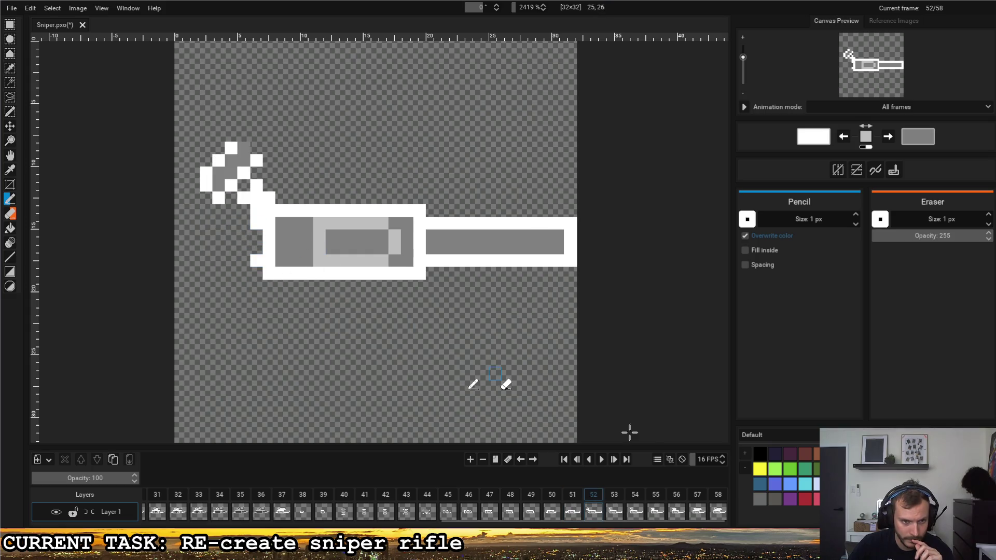
click(614, 496)
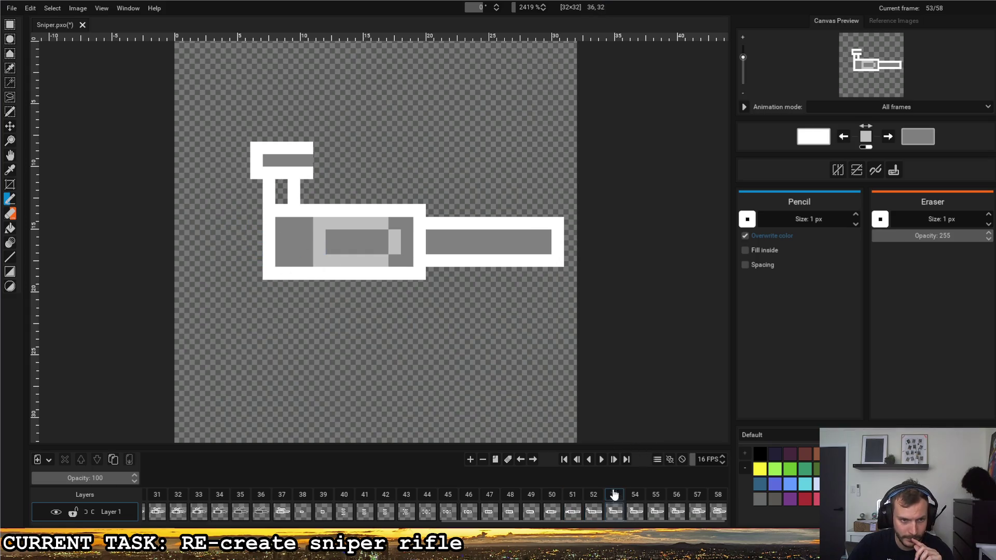
click(256, 223)
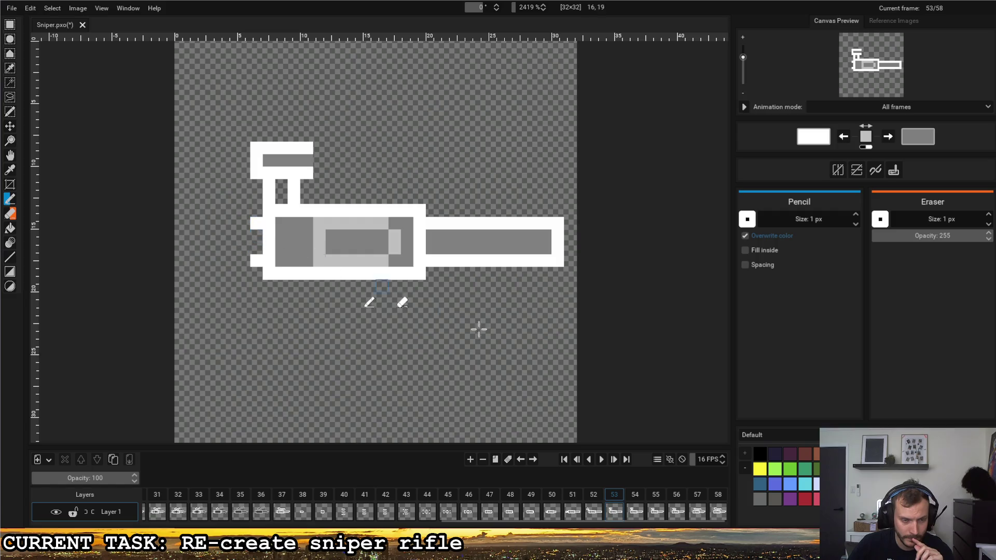
click(638, 504)
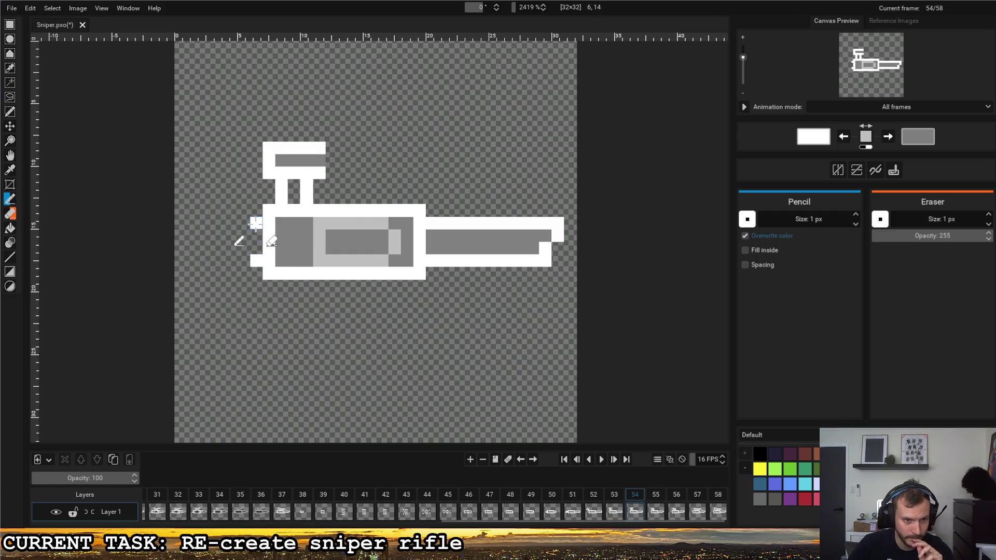
click(656, 504)
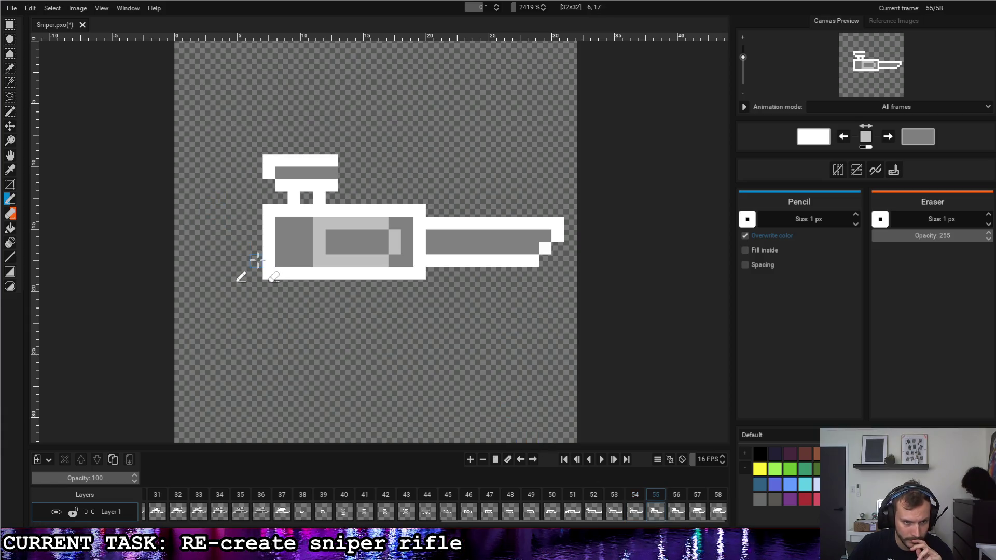
click(677, 511)
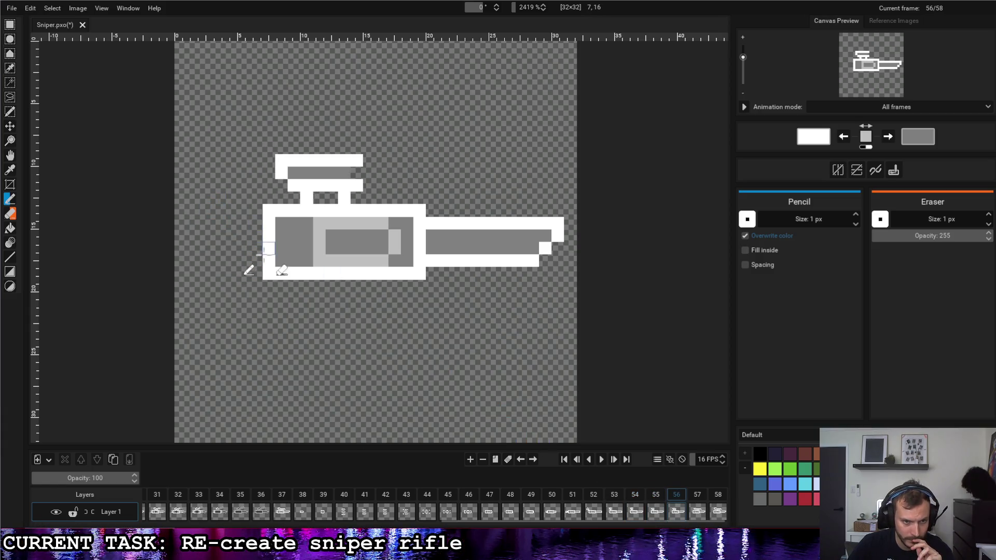
click(697, 499)
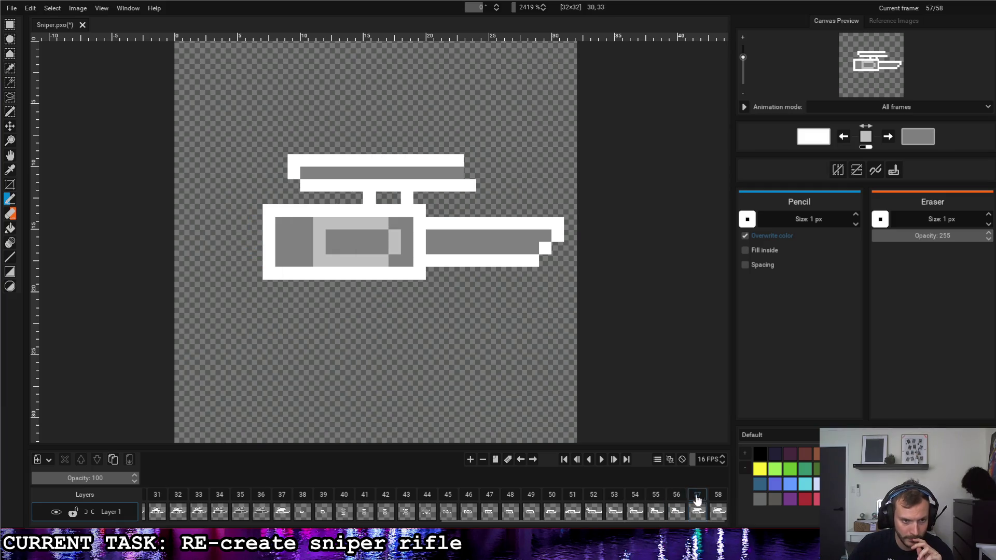
Pencil white upper and lower edges of a rear extension, erasing the body's left-edge pixels.
drag(257, 261, 206, 261)
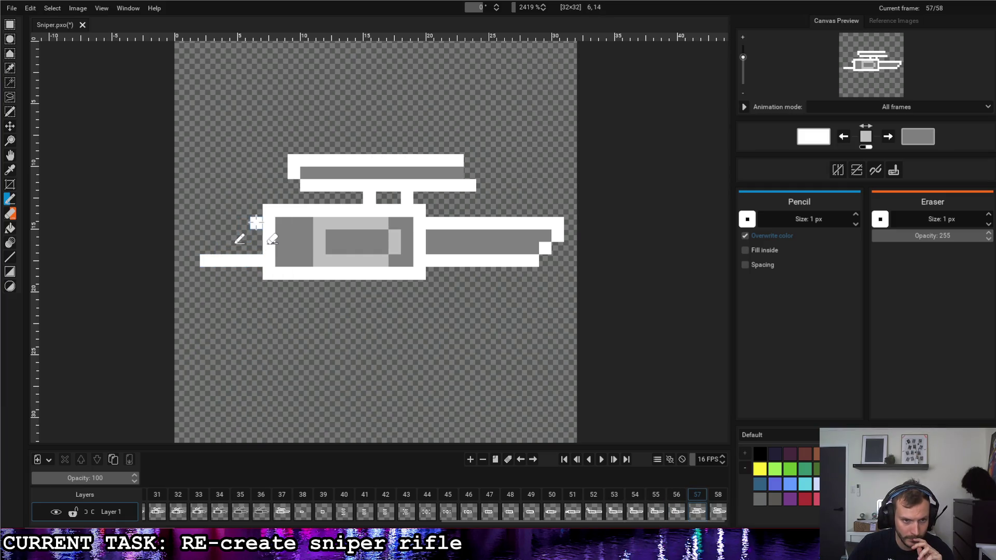
drag(256, 222, 206, 223)
right_click(269, 236)
right_click(269, 249)
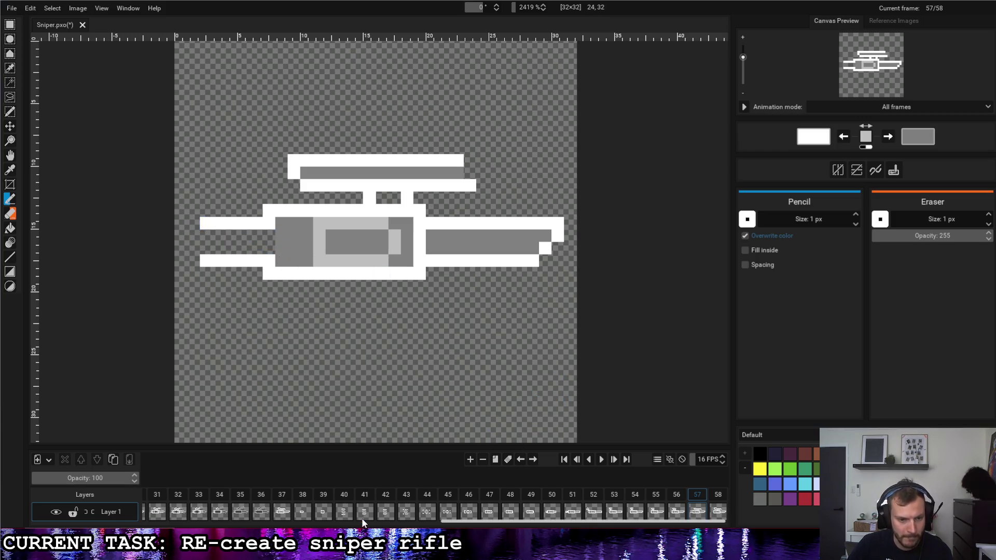
Turn on upcoming-frame onion skin and fill frame 57's rear extension light grey.
click(282, 511)
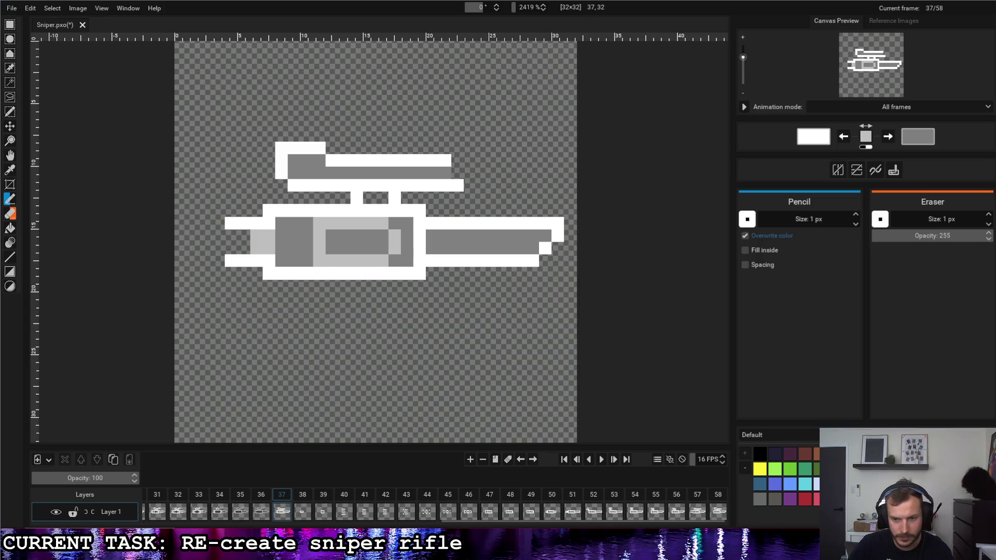
click(720, 499)
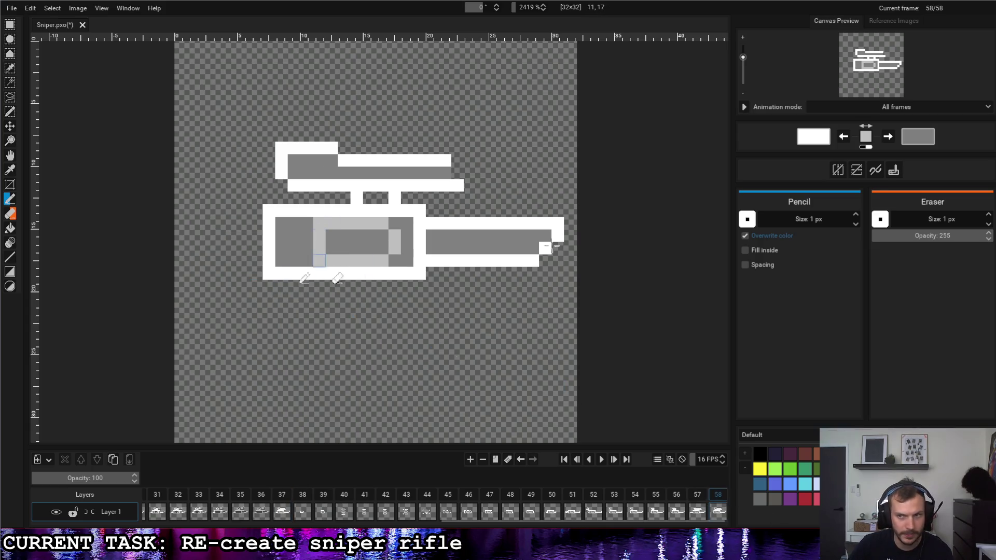
click(888, 137)
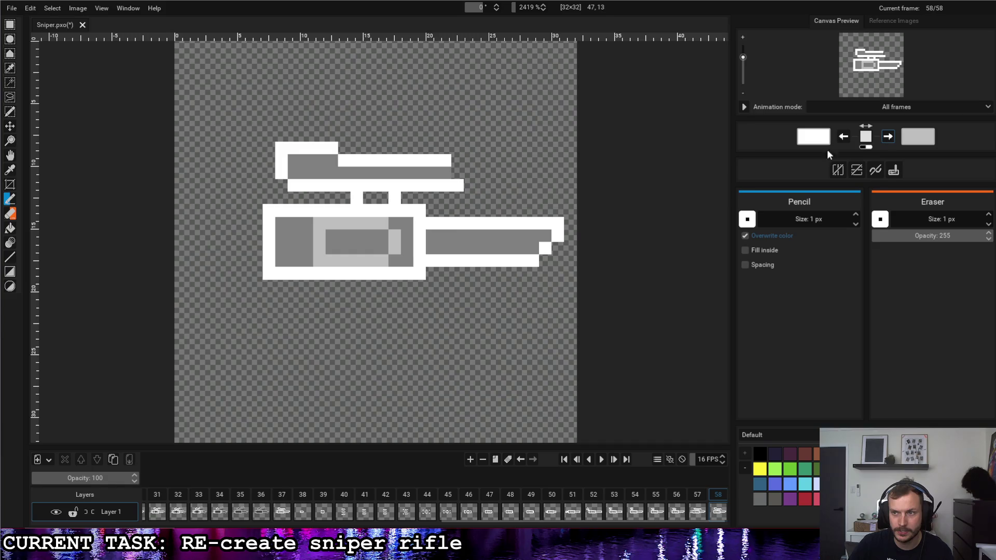
click(693, 497)
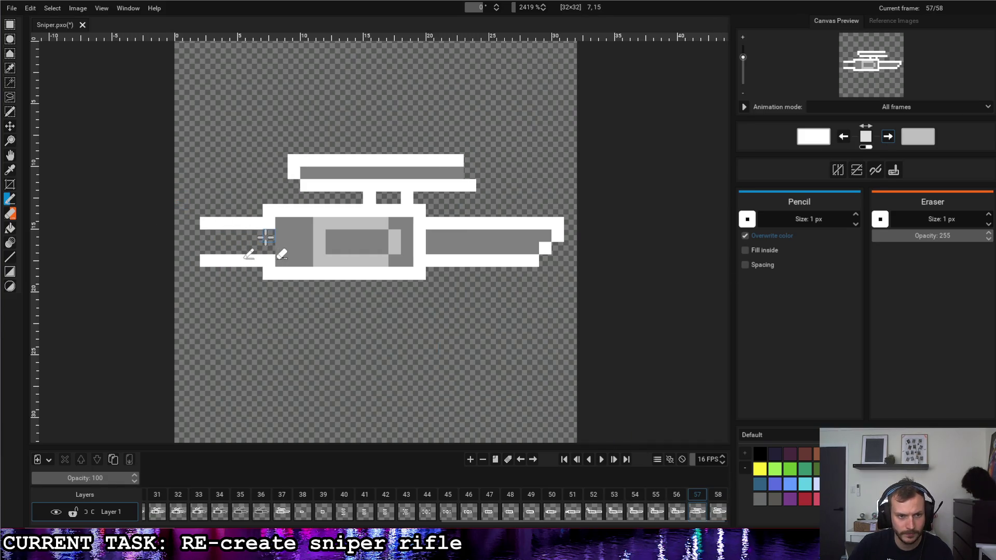
key(x)
mouse_move(269, 237)
mouse_down()
mouse_move(219, 237)
mouse_move(273, 248)
mouse_up()
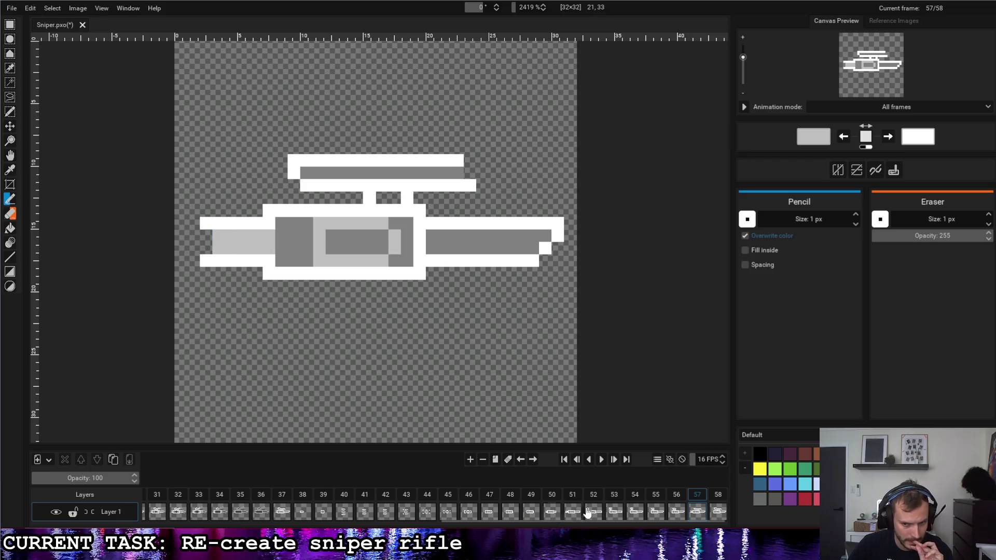
click(719, 497)
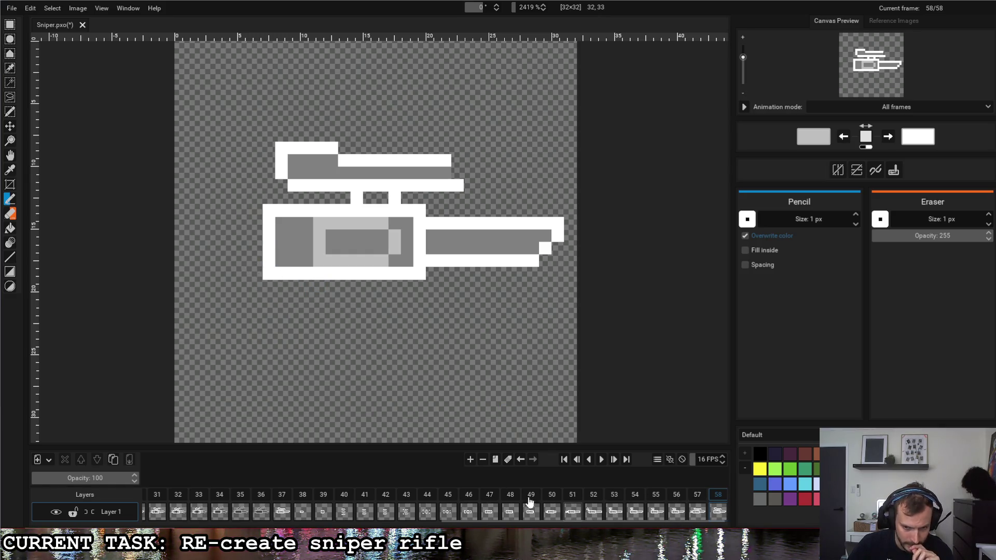
Move frame 37 to the end of the timeline and compare the last frames.
click(281, 504)
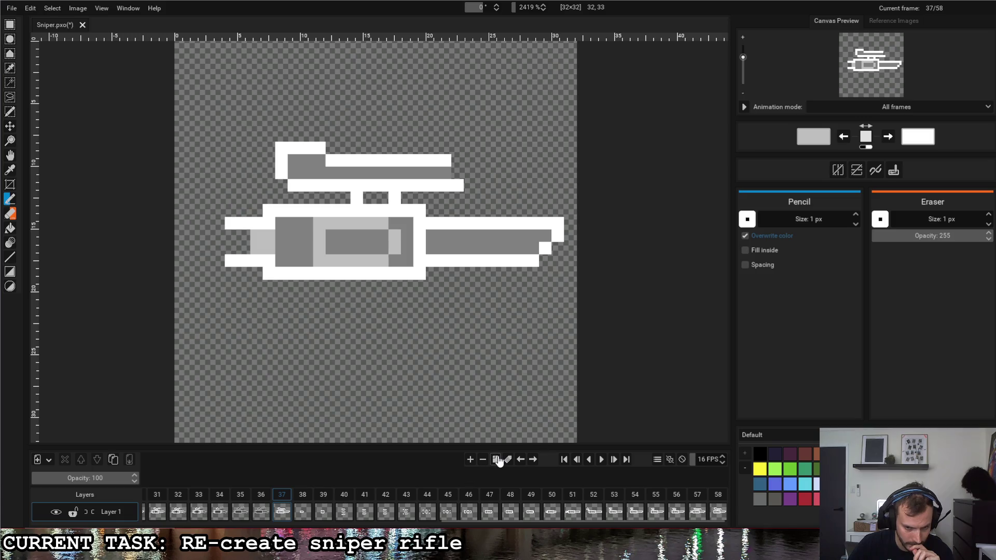
mouse_move(286, 499)
mouse_down()
mouse_move(592, 514)
mouse_move(726, 503)
mouse_up()
click(696, 496)
click(675, 499)
click(698, 496)
click(718, 495)
click(698, 496)
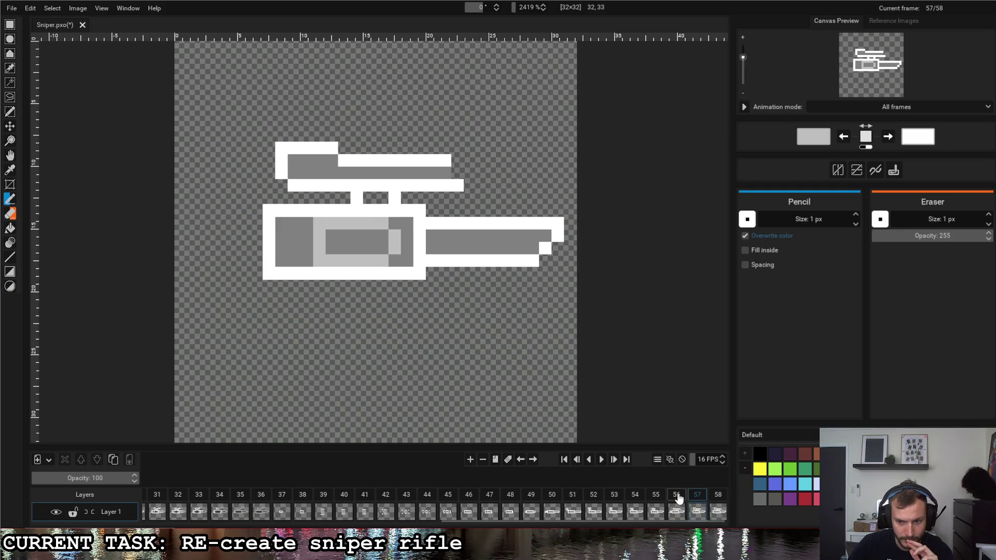
click(677, 495)
click(656, 496)
click(674, 497)
click(698, 497)
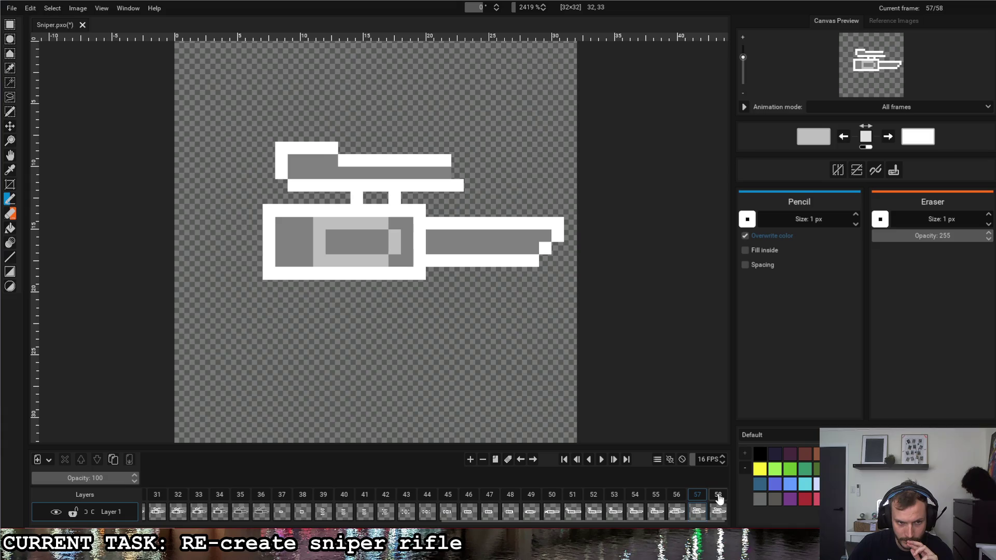
click(719, 497)
click(674, 498)
click(698, 497)
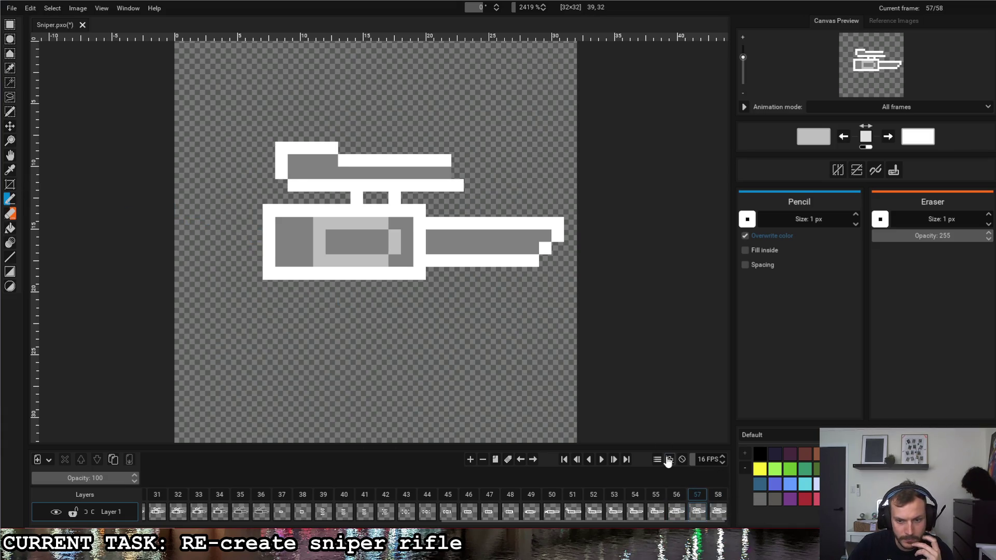
With onion skin on, pencil a shorter white rear extension on frame 57, then switch back to light grey.
click(668, 460)
click(9, 202)
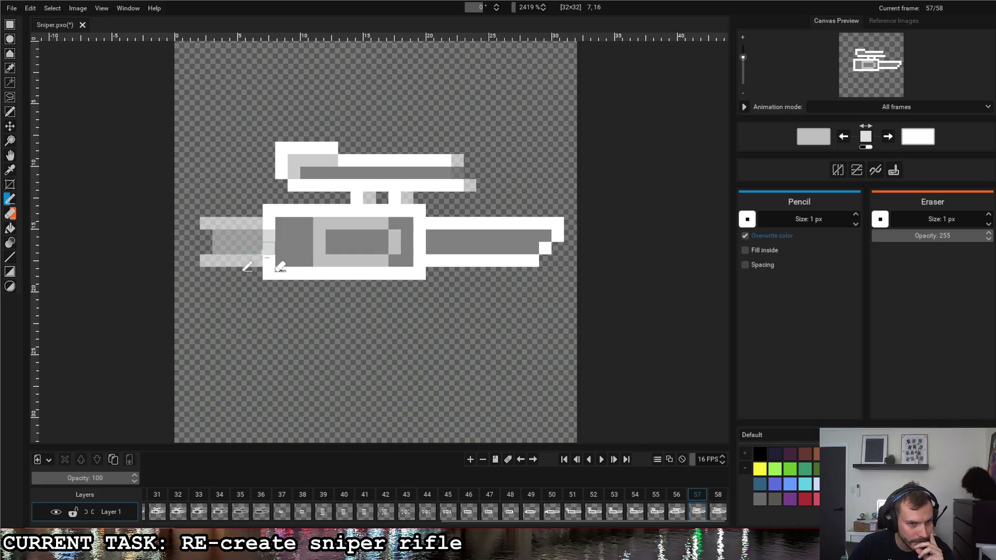
key(x)
click(231, 261)
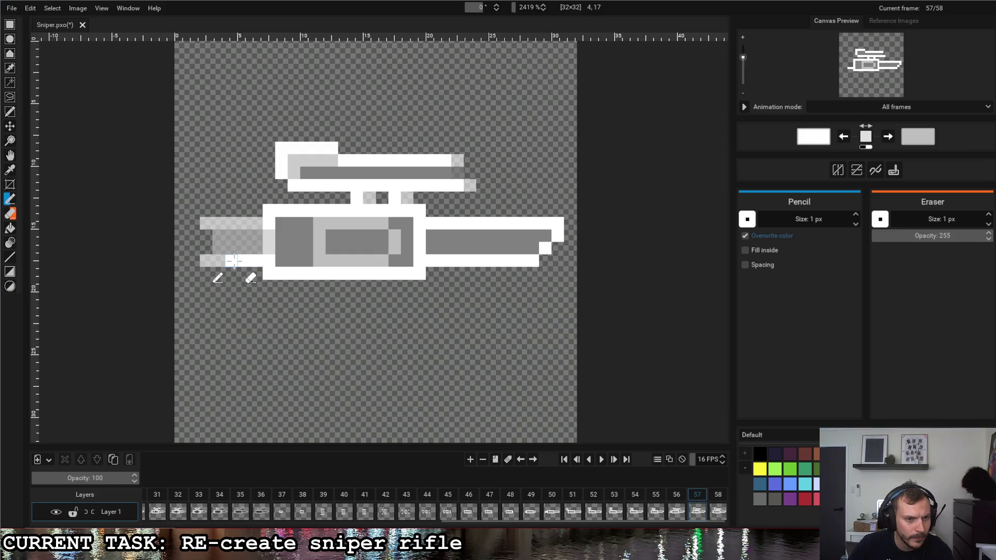
mouse_move(260, 222)
mouse_down()
mouse_move(232, 222)
mouse_move(260, 249)
mouse_up()
key(x)
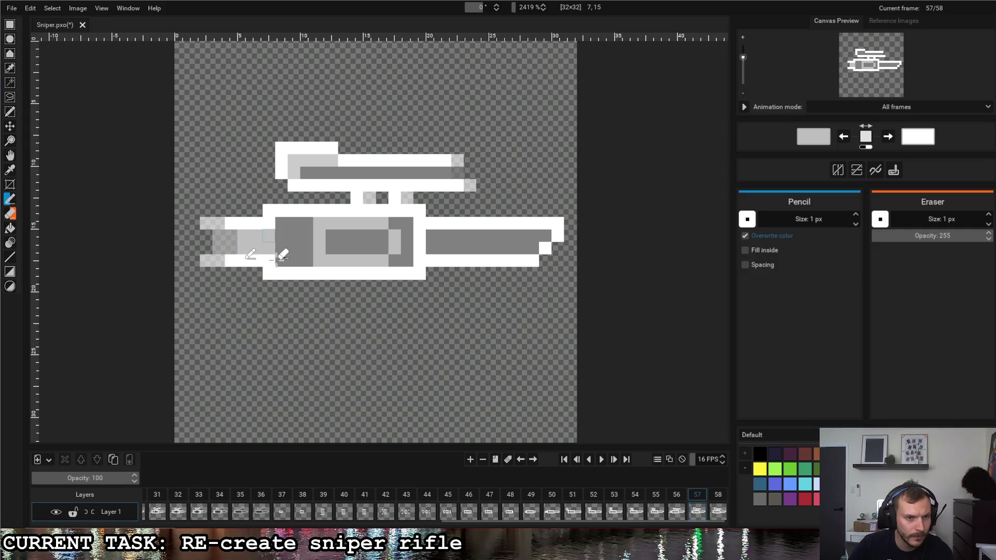
click(720, 496)
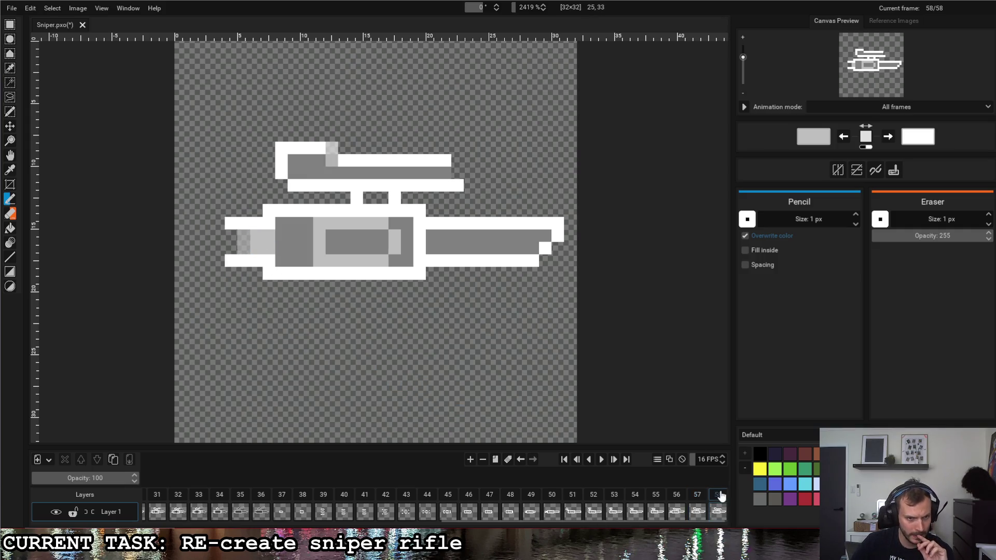
click(286, 503)
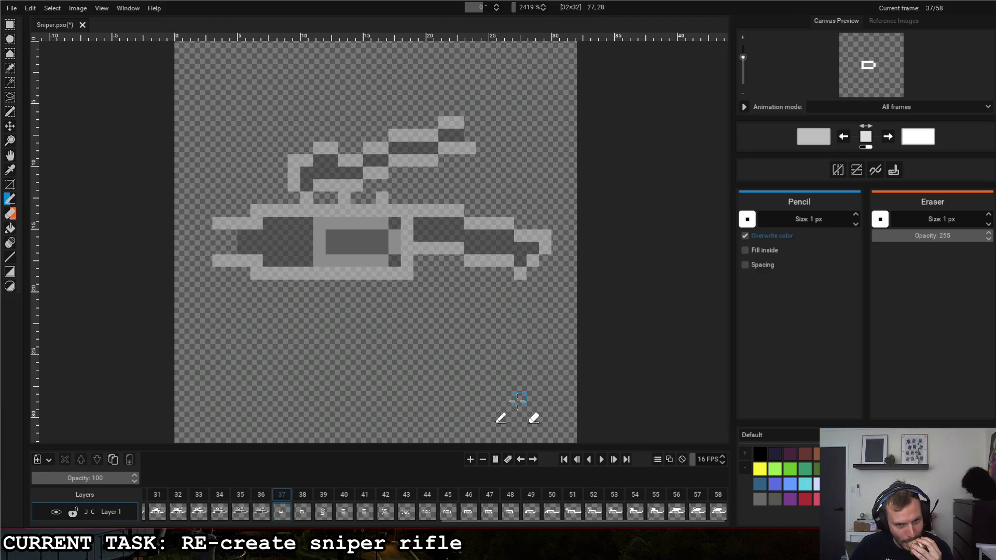
Hide the onion skin and replay the animation from frame 37 several times.
click(669, 460)
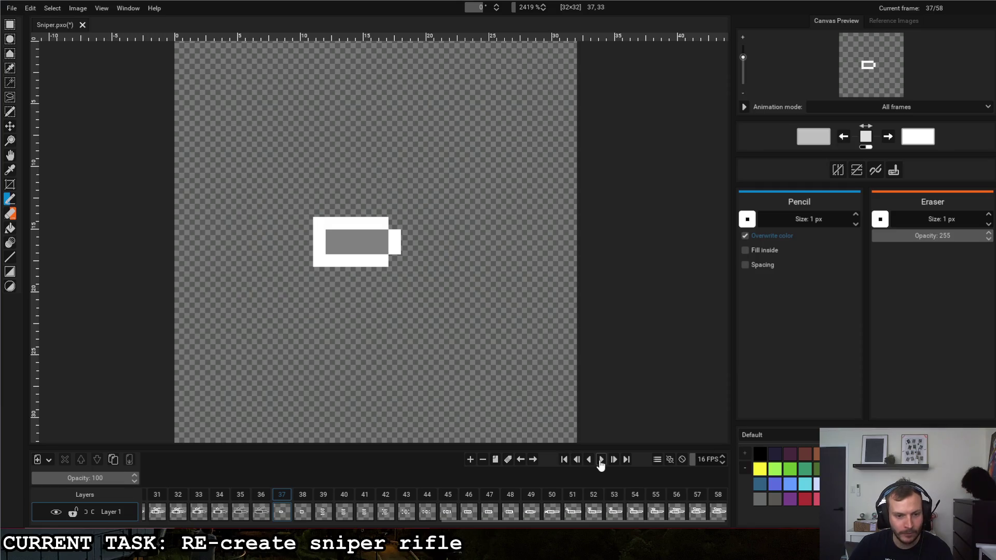
click(601, 460)
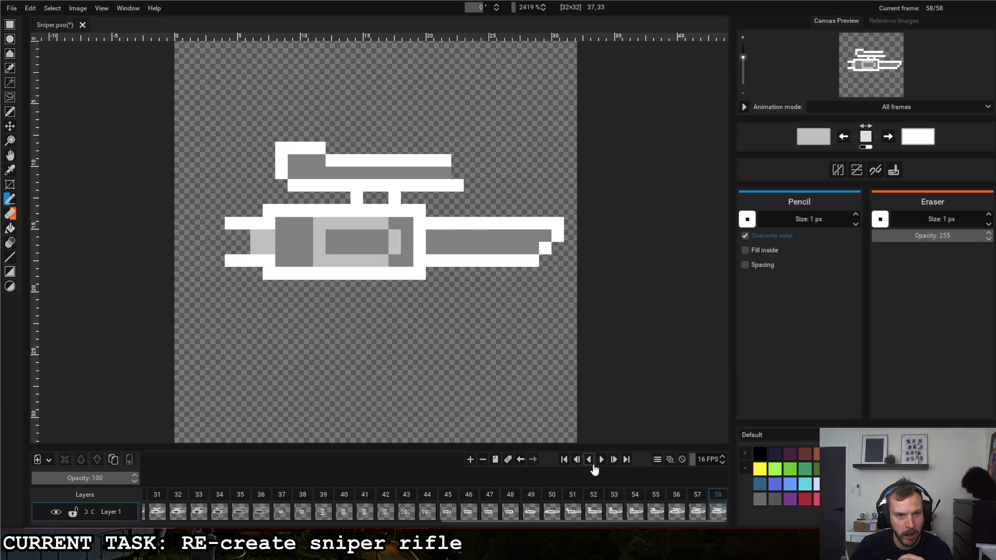
click(282, 494)
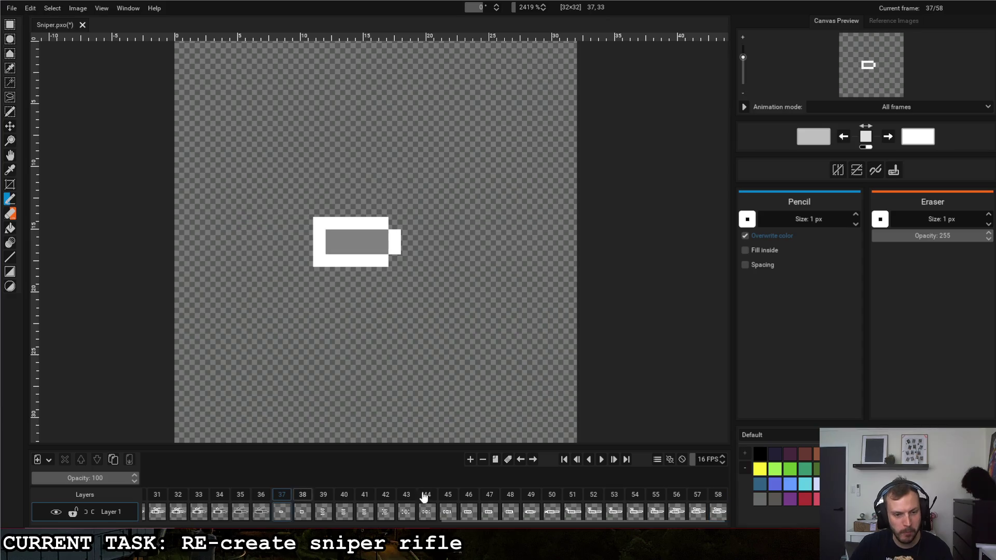
click(602, 461)
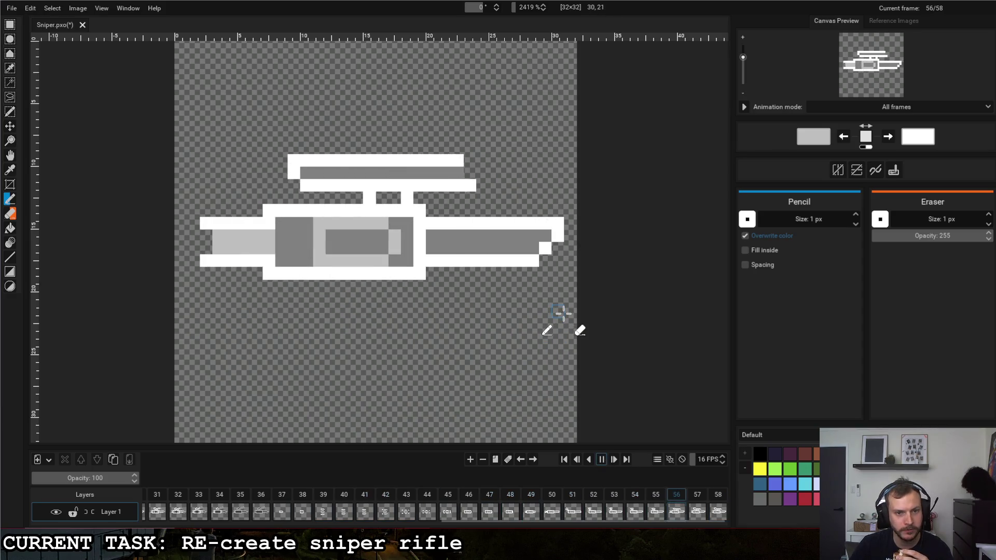
click(281, 498)
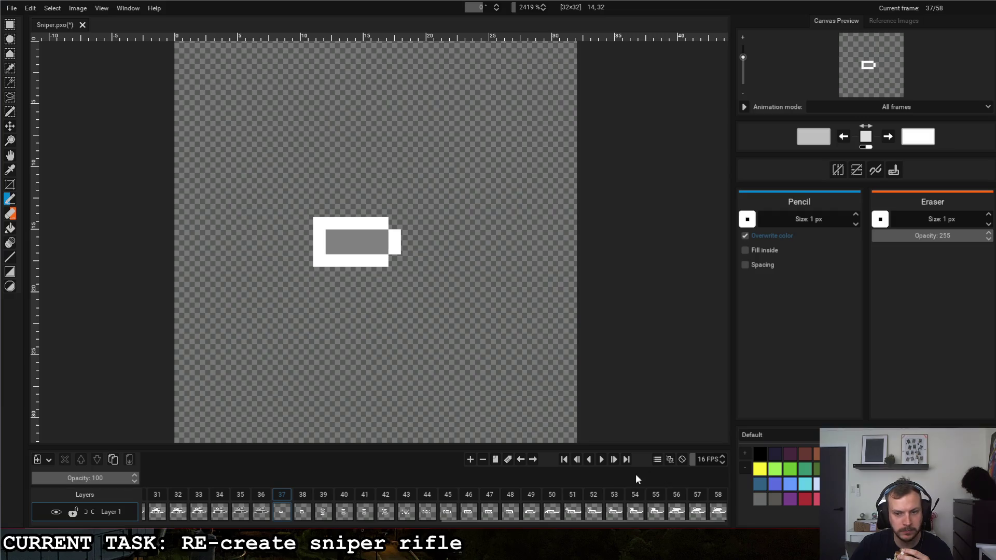
click(601, 460)
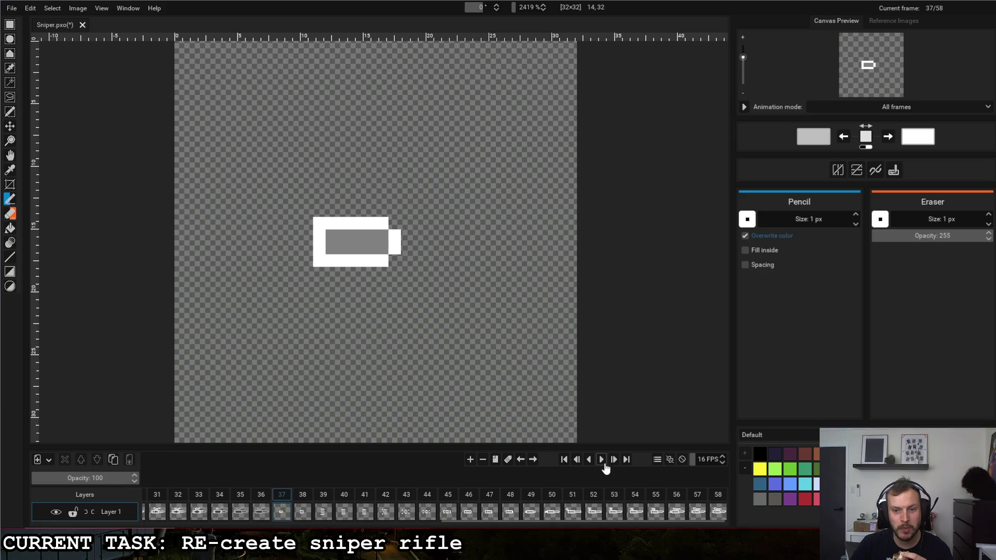
click(604, 465)
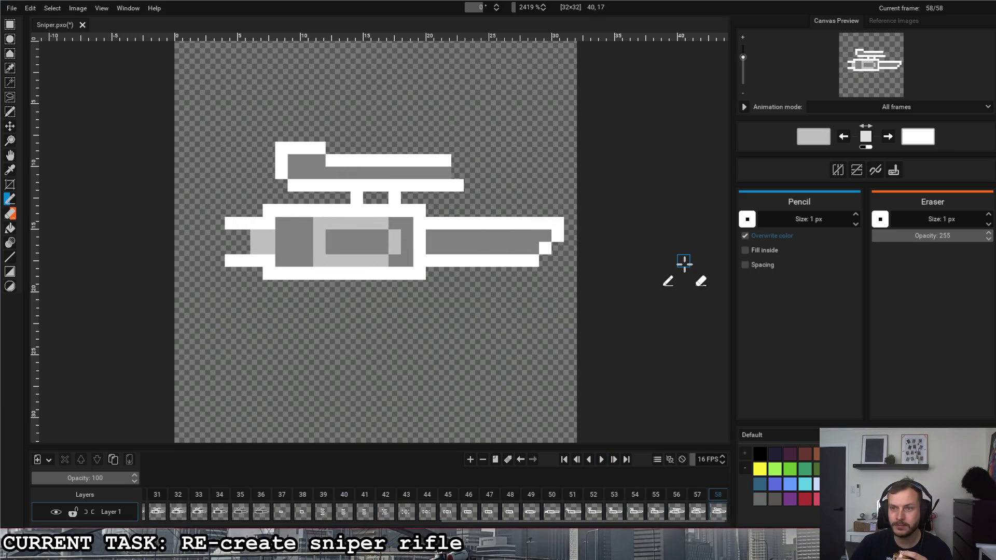
click(601, 459)
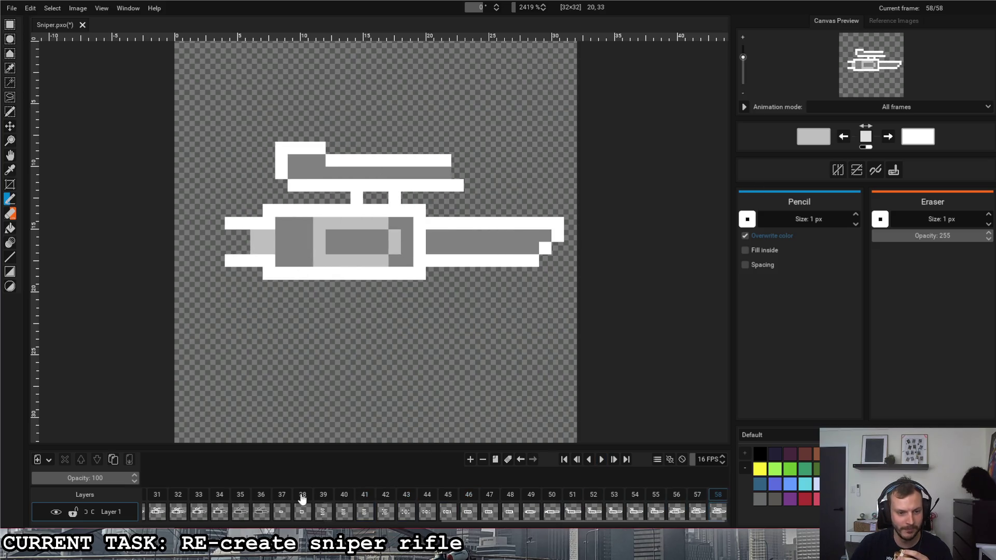
click(282, 494)
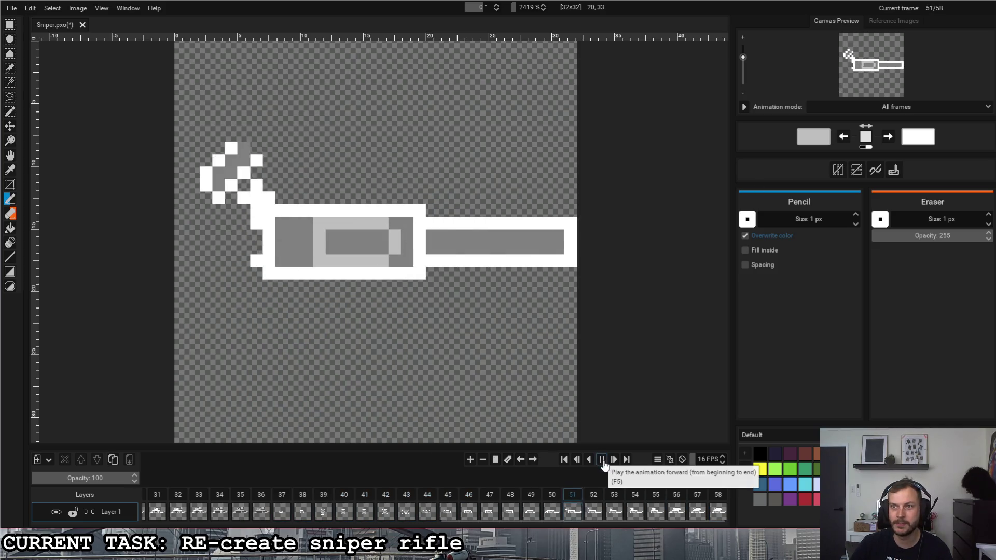
Replay from frame 37 to the end twice more, finishing on frame 37's small rectangle.
click(281, 495)
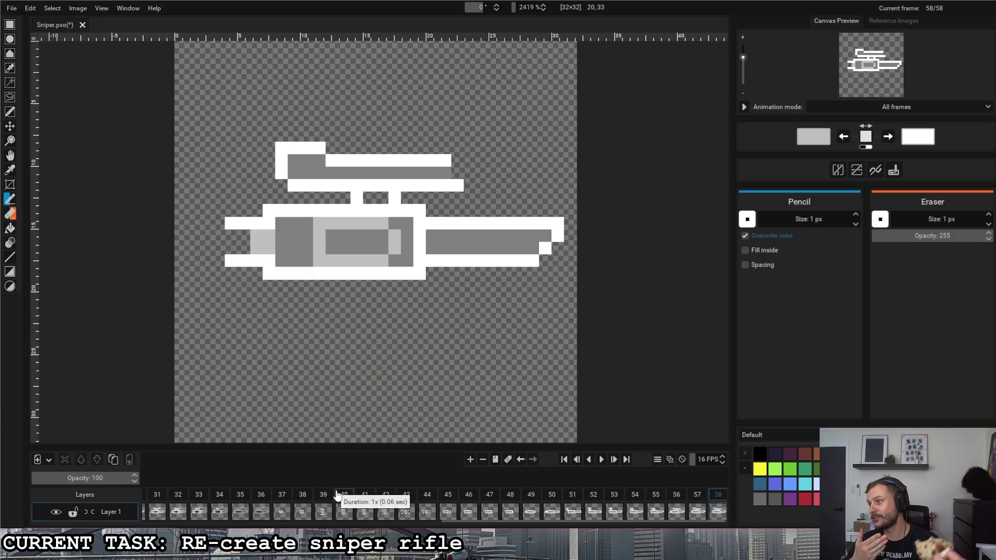
click(282, 498)
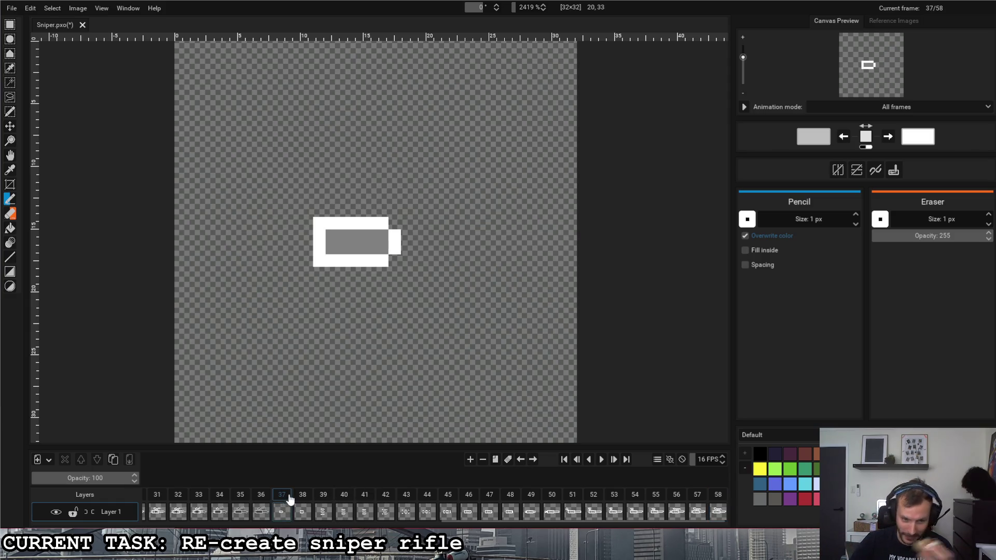
click(601, 461)
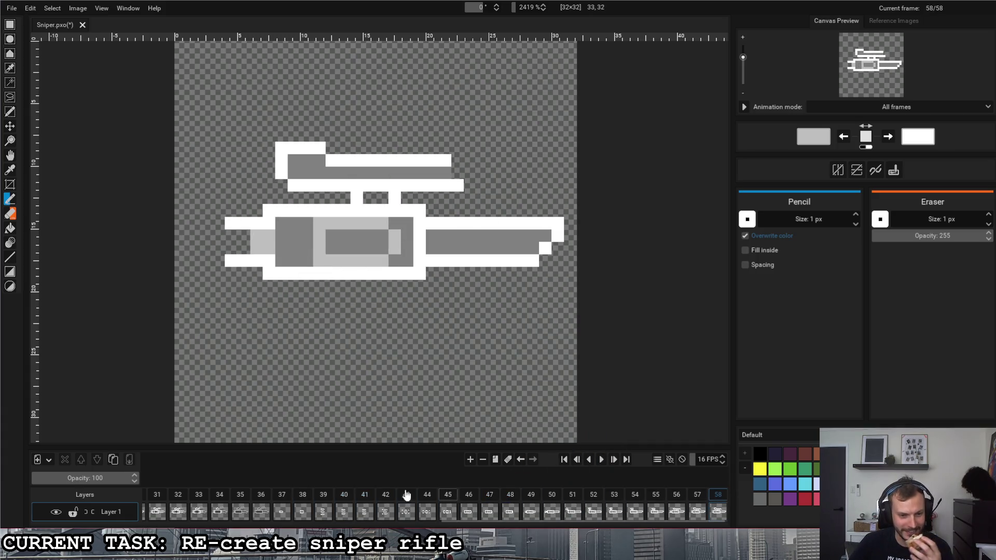
click(282, 500)
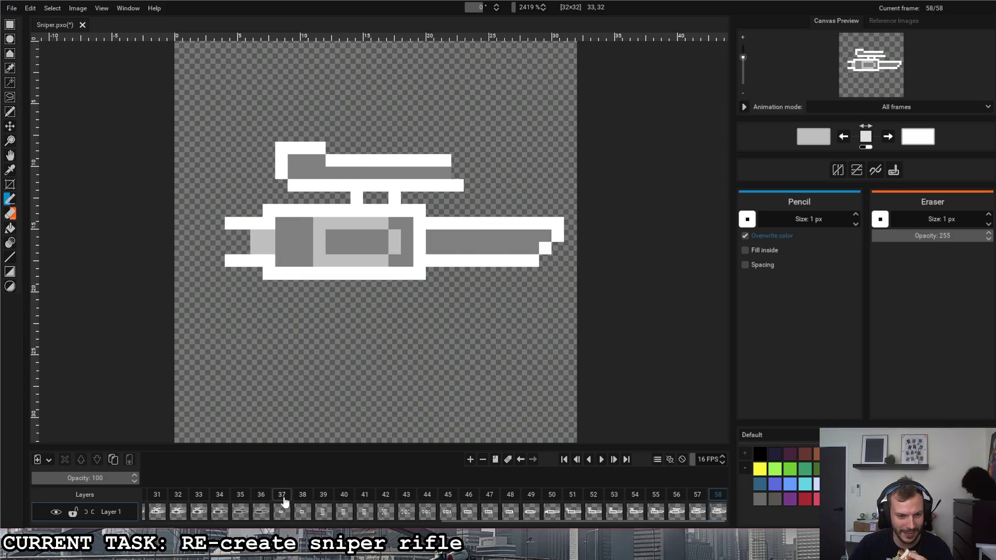
click(283, 500)
click(599, 462)
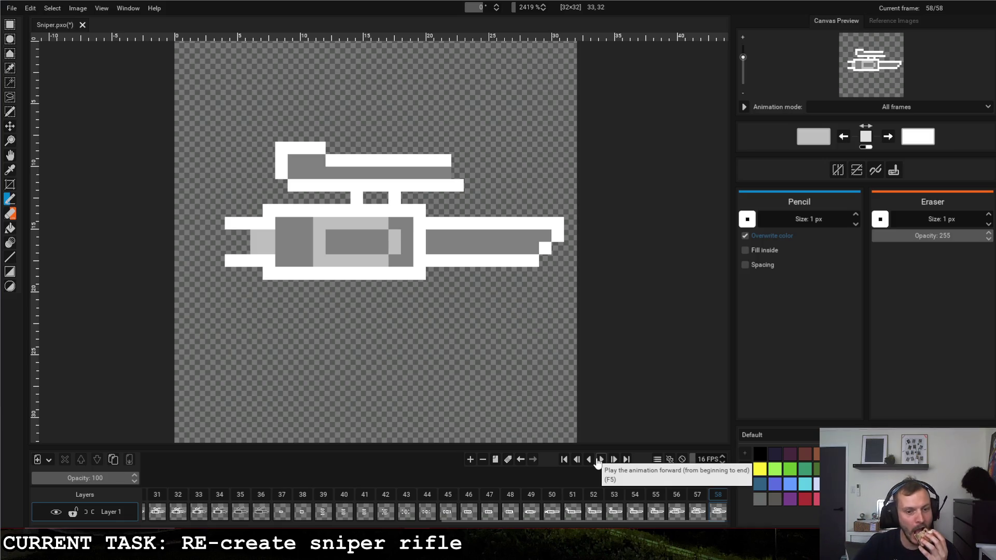
click(280, 503)
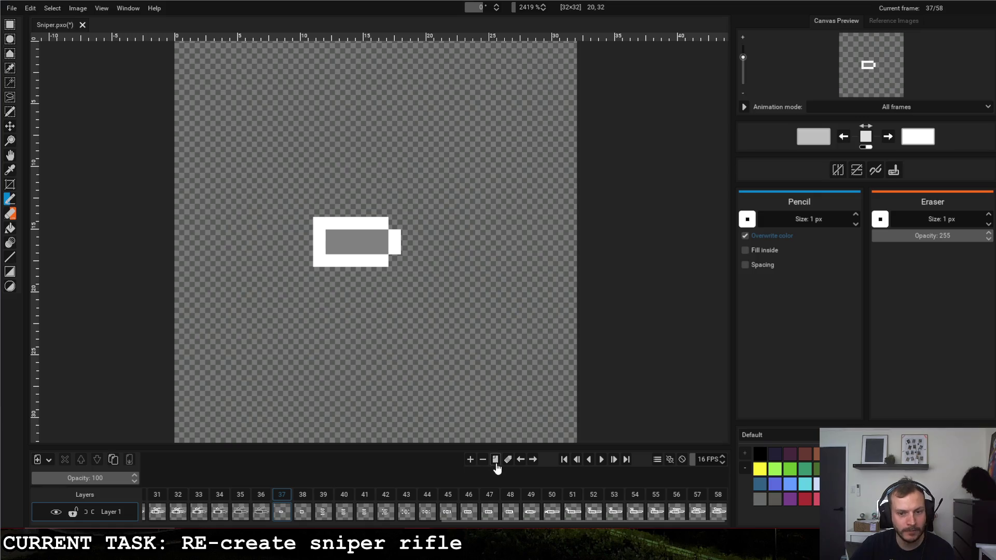
click(602, 462)
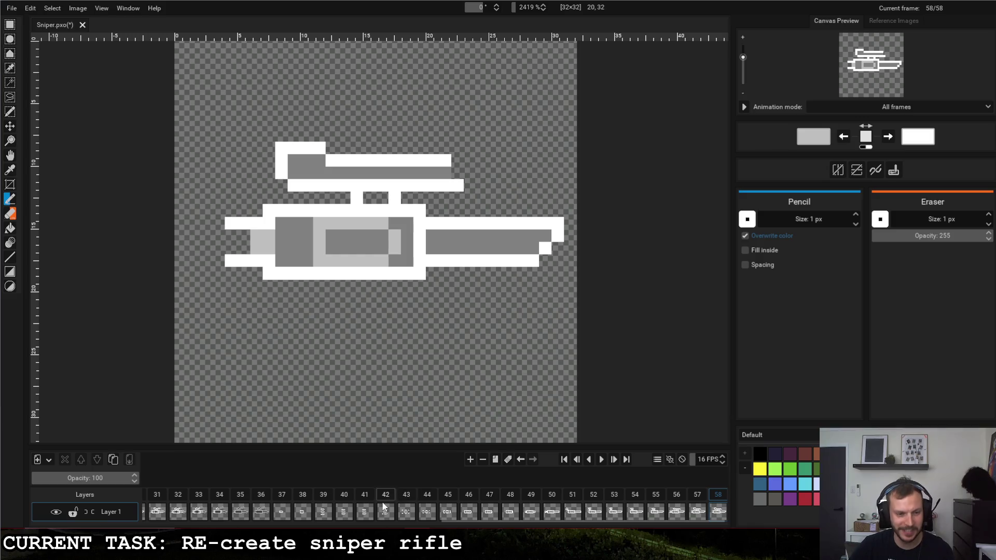
click(284, 506)
click(602, 461)
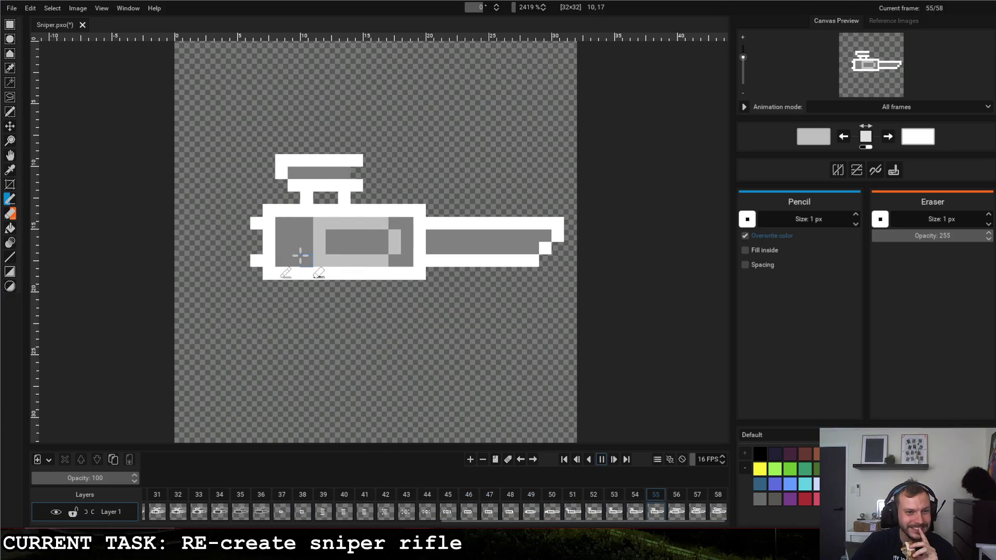
click(281, 501)
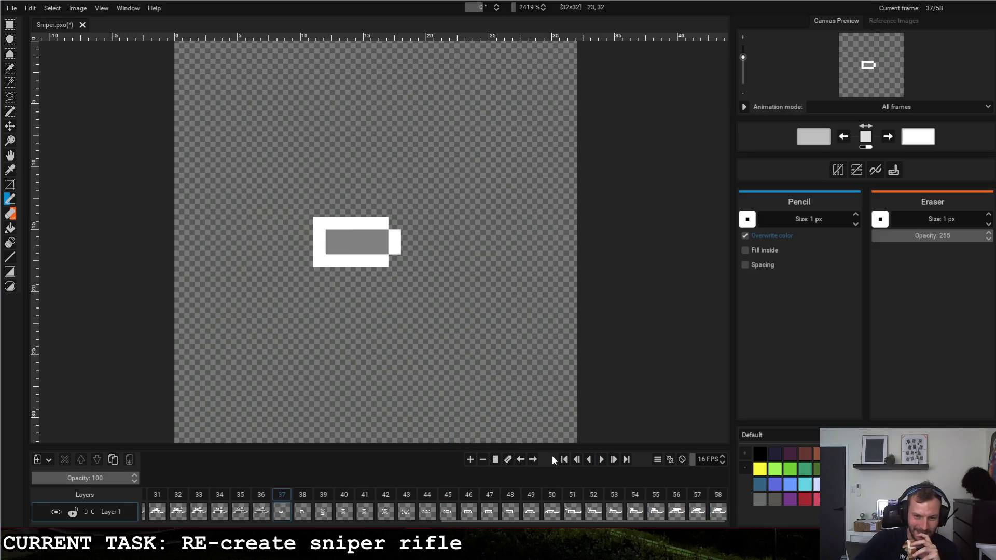
click(606, 459)
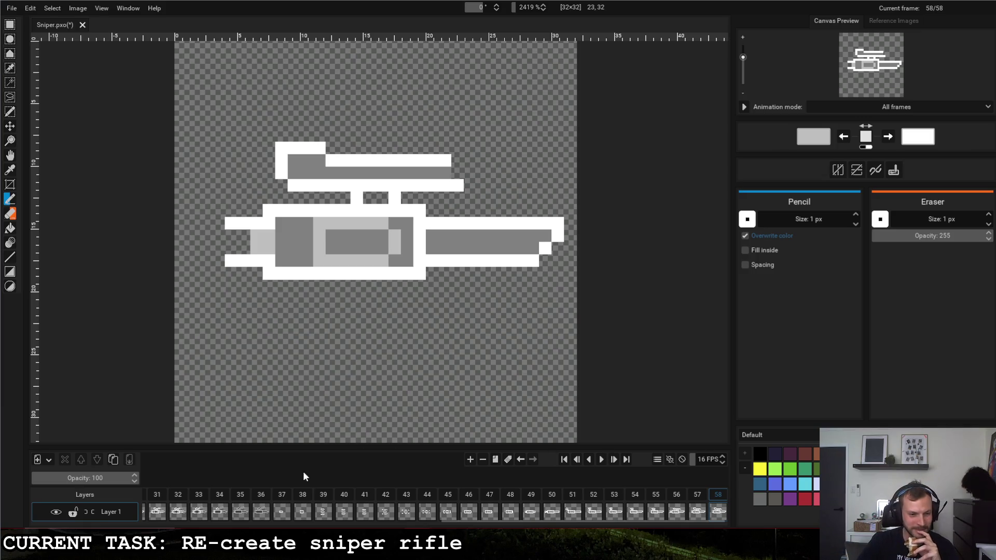
click(282, 511)
click(601, 459)
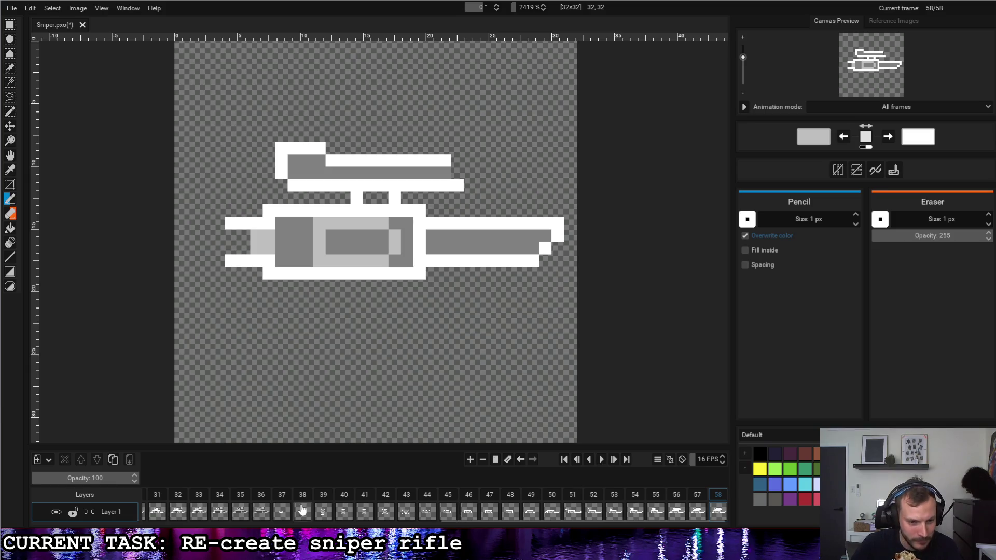
click(282, 512)
click(601, 459)
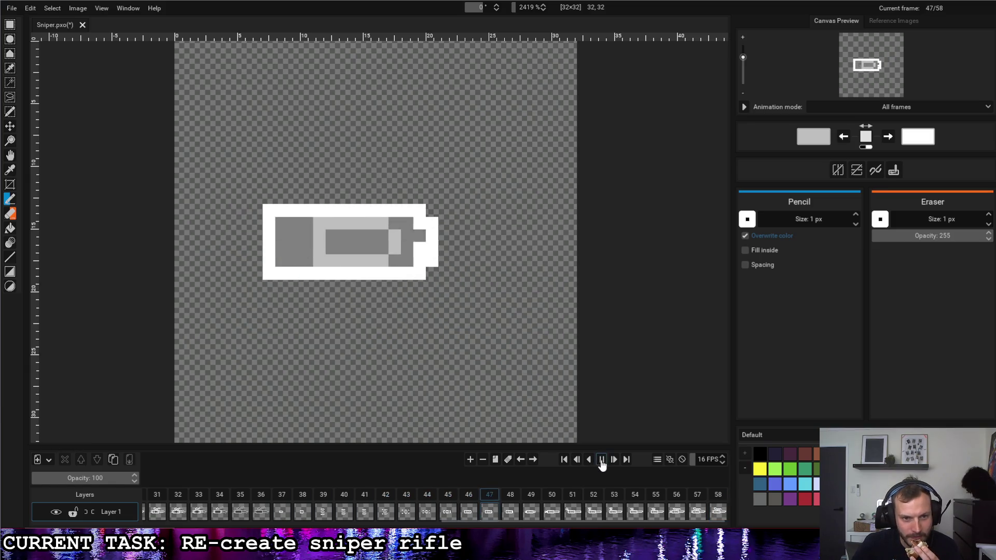
drag(511, 520, 151, 515)
click(156, 508)
click(602, 465)
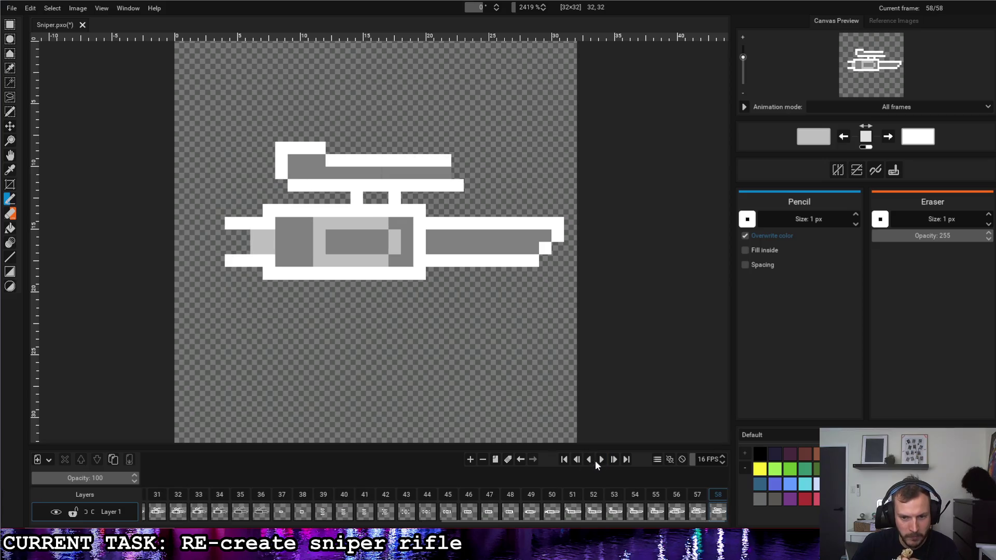
scroll(508, 523, up, 2)
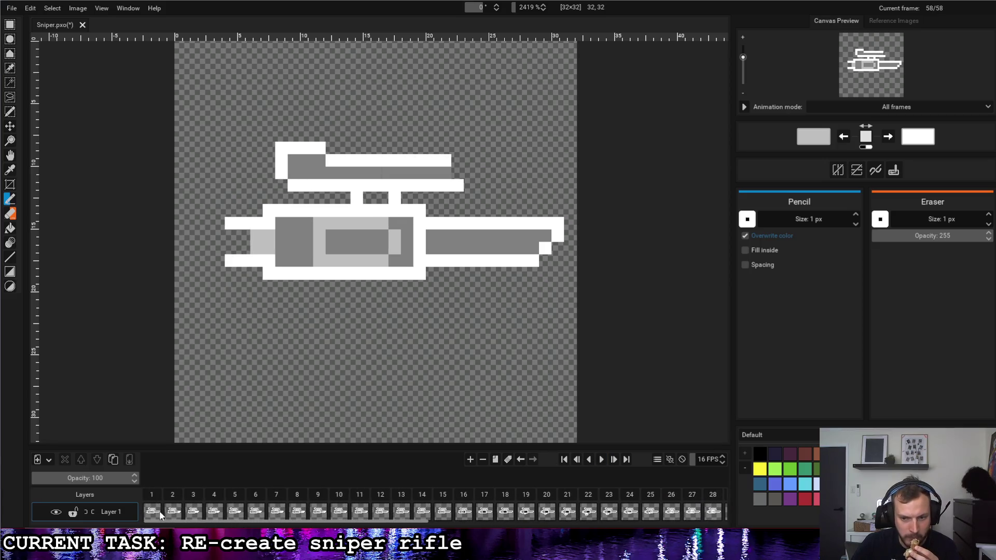
scroll(435, 513, down, 2)
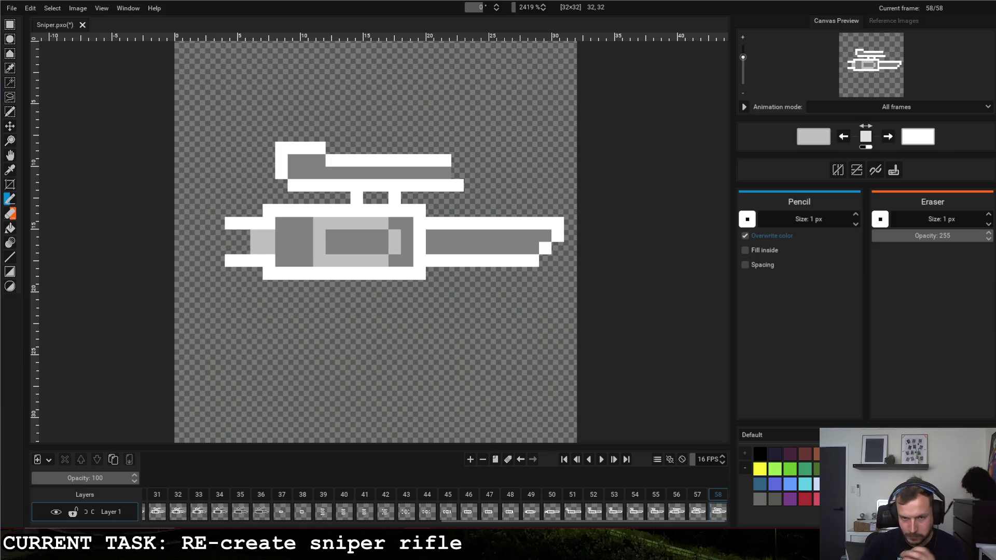
click(283, 497)
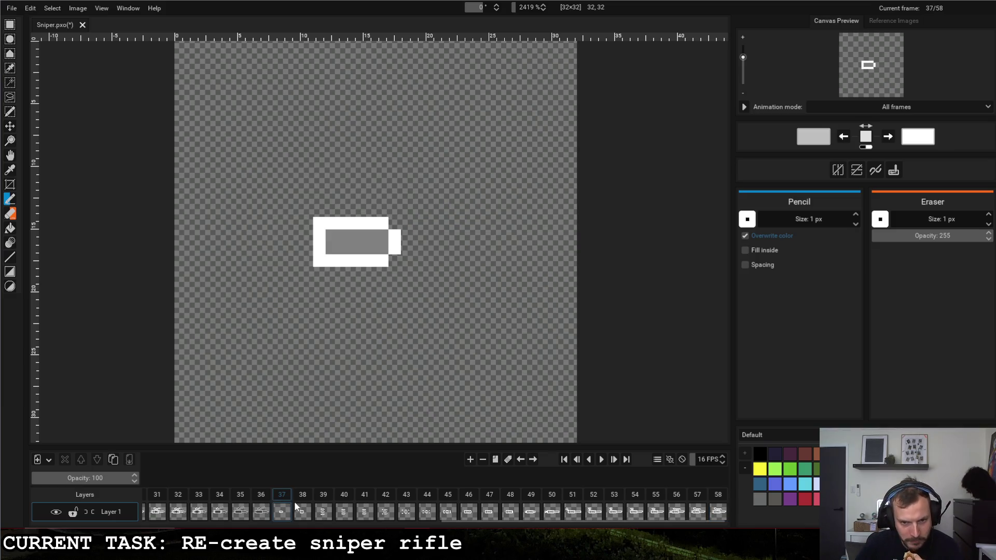
Replay the animation from frame 37 several times, checking the full rifle on frame 58.
click(601, 459)
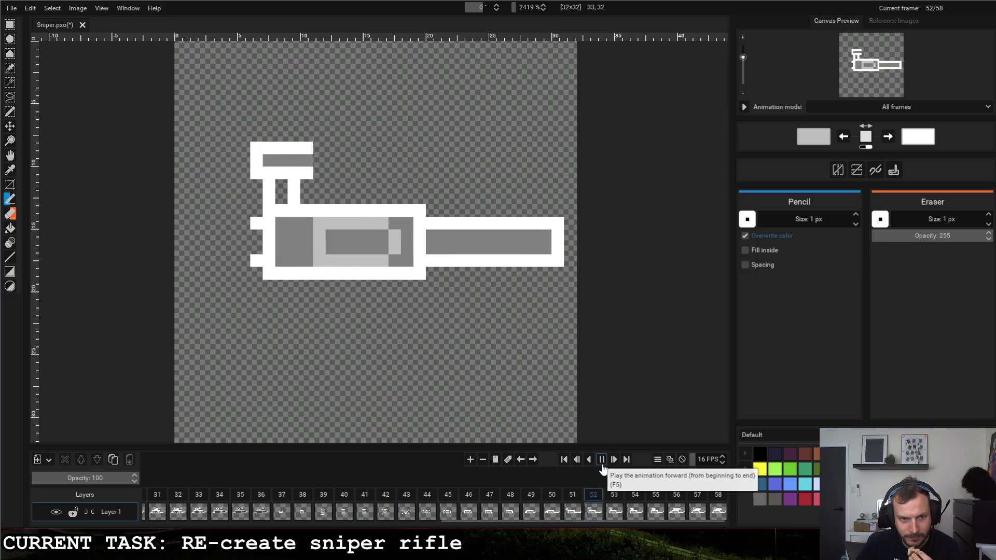
click(283, 496)
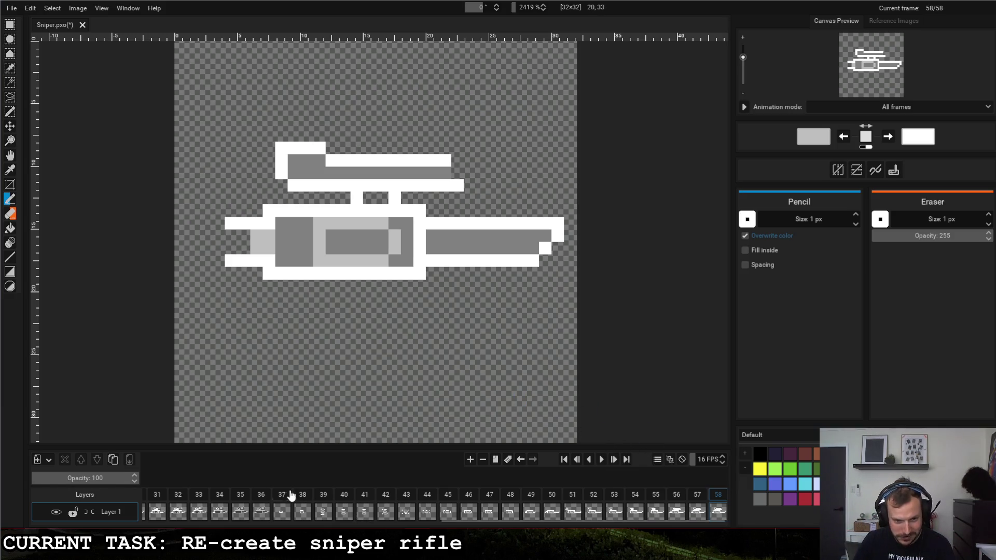
click(289, 501)
click(602, 460)
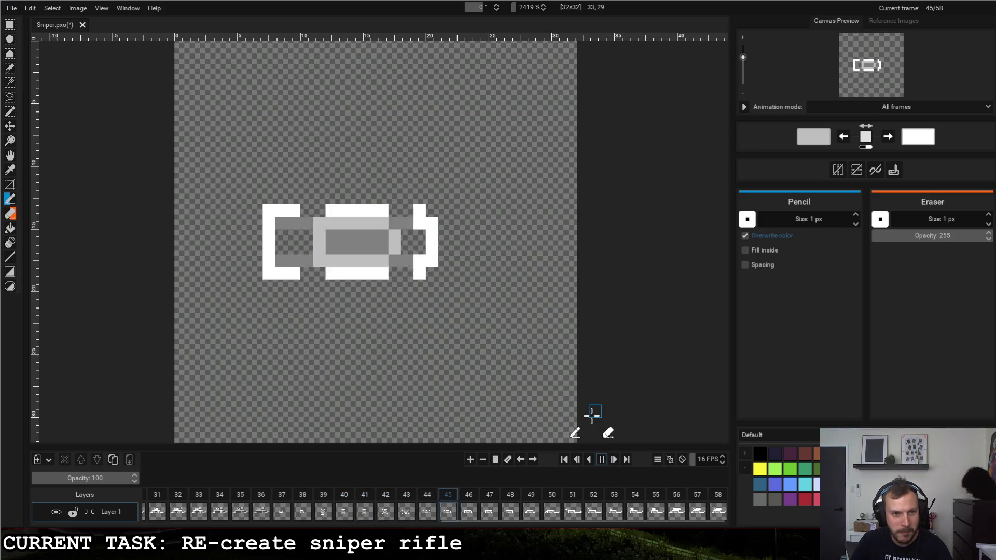
click(289, 500)
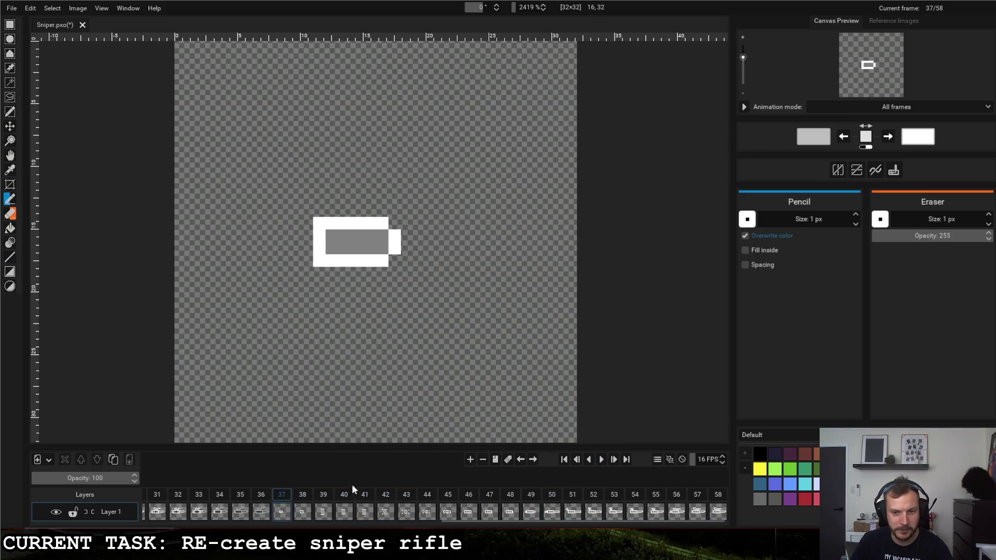
click(602, 460)
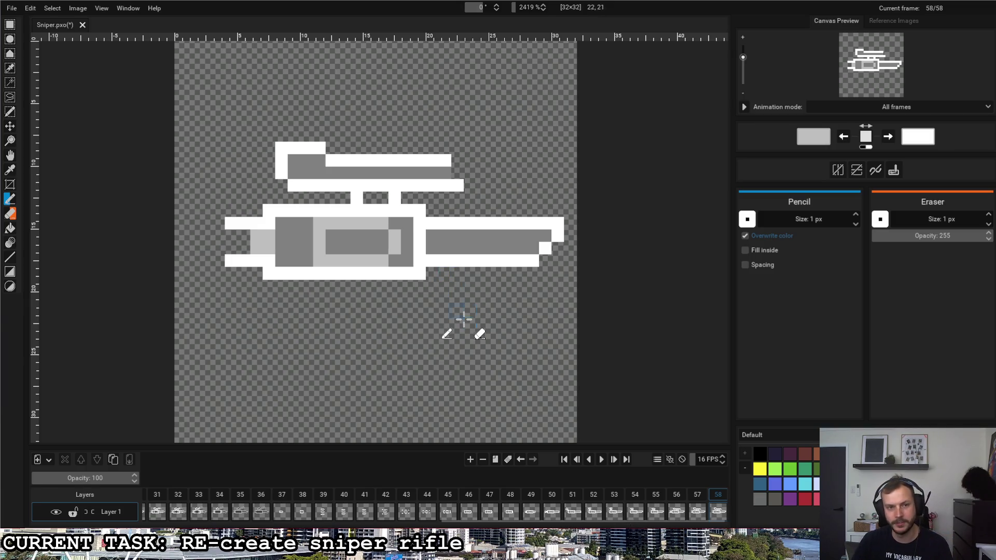
click(280, 498)
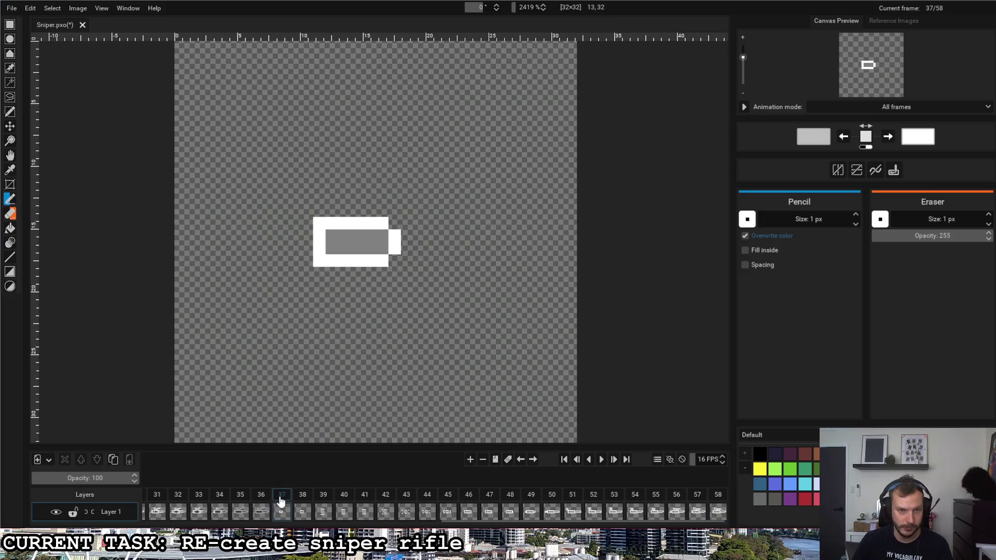
click(718, 499)
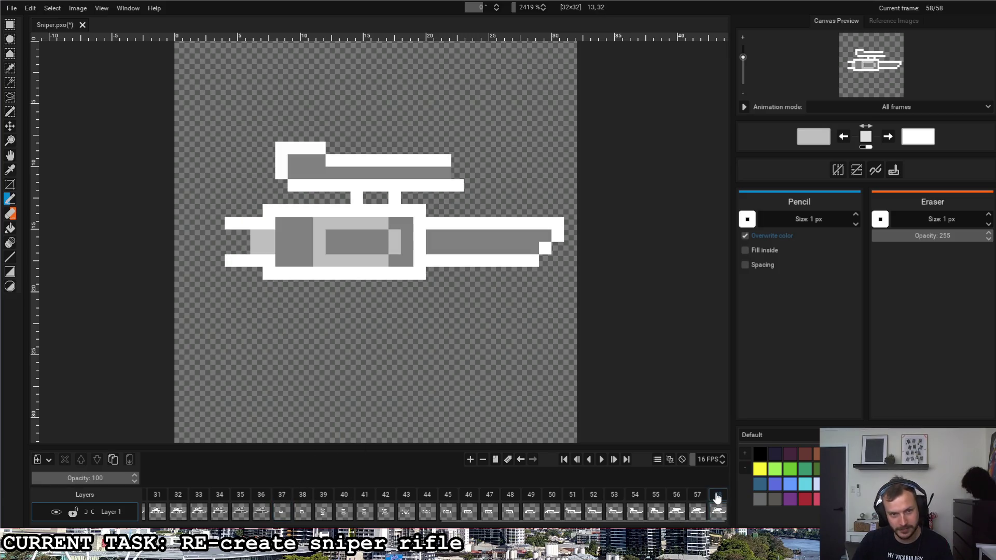
click(285, 500)
click(601, 460)
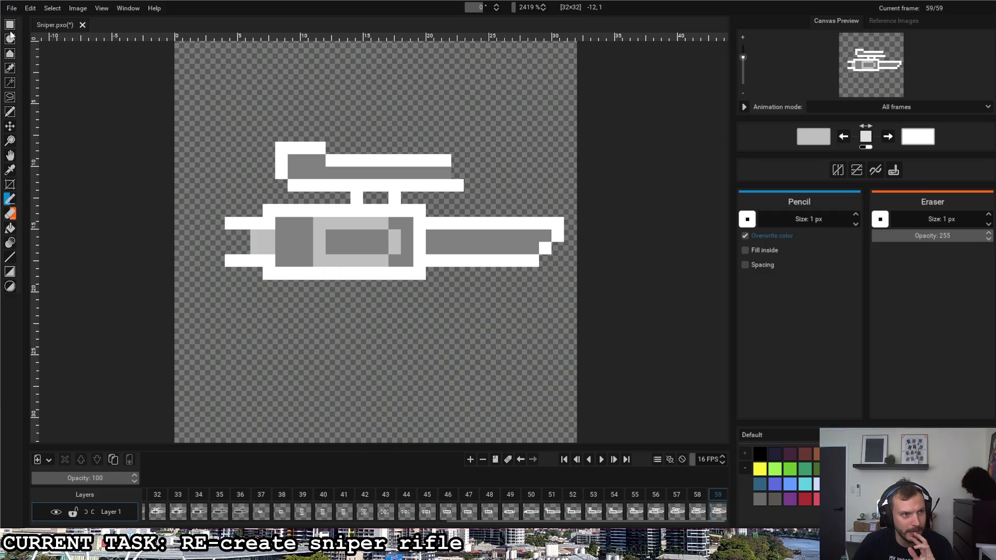
Erase the scope's top row of white pixels and restore white as the drawing colour.
key(r)
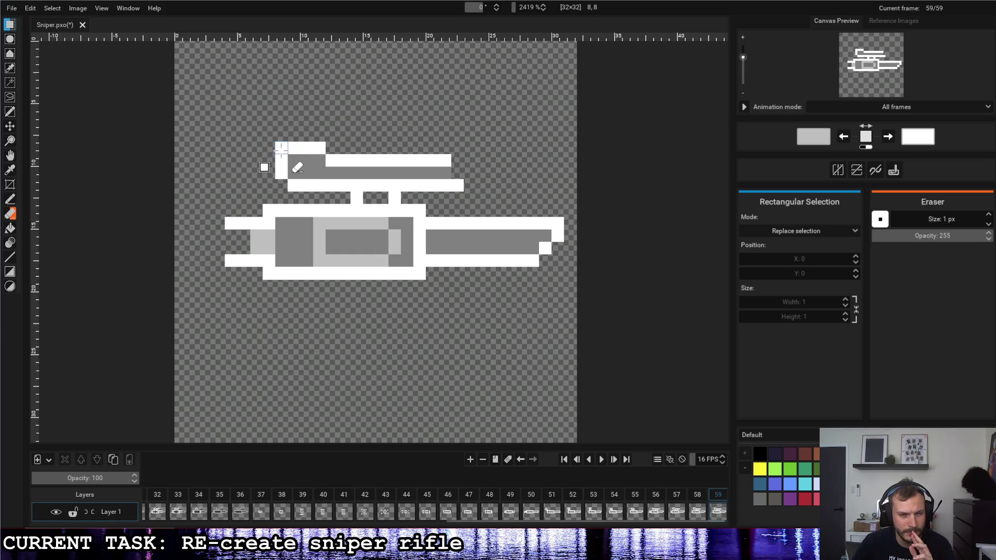
click(10, 199)
mouse_move(281, 148)
mouse_down()
mouse_move(328, 162)
mouse_move(291, 162)
mouse_up()
key(x)
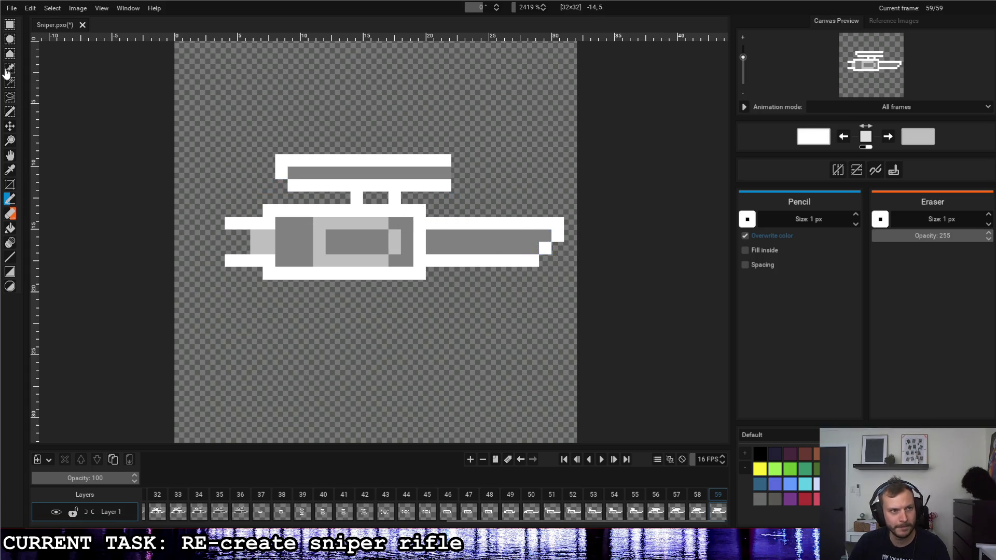
Shorten the barrel tip using Rectangular Selection, comparing frames 58 and 59.
key(r)
mouse_move(568, 218)
mouse_down()
mouse_move(462, 274)
mouse_move(424, 270)
mouse_up()
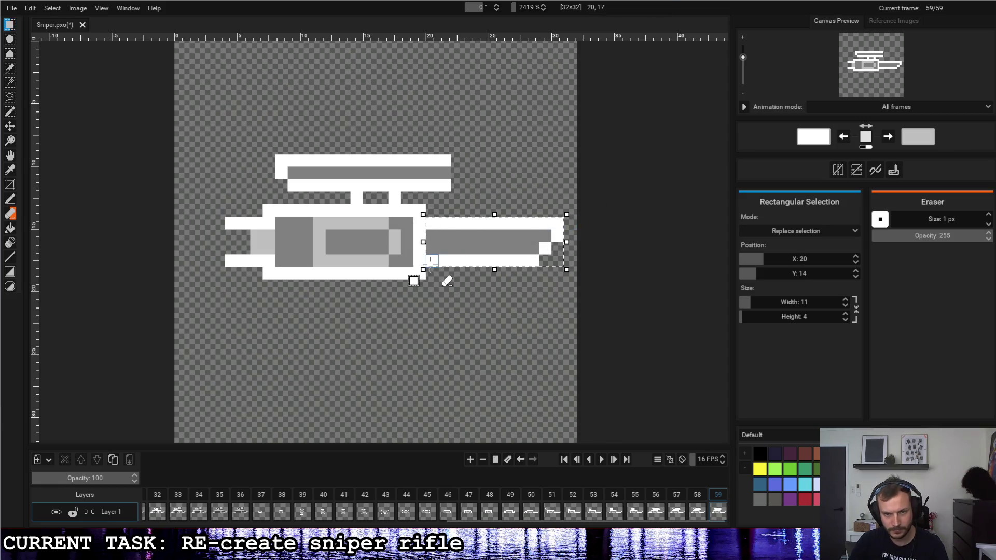
mouse_move(568, 214)
mouse_down()
mouse_move(534, 273)
mouse_move(498, 270)
mouse_up()
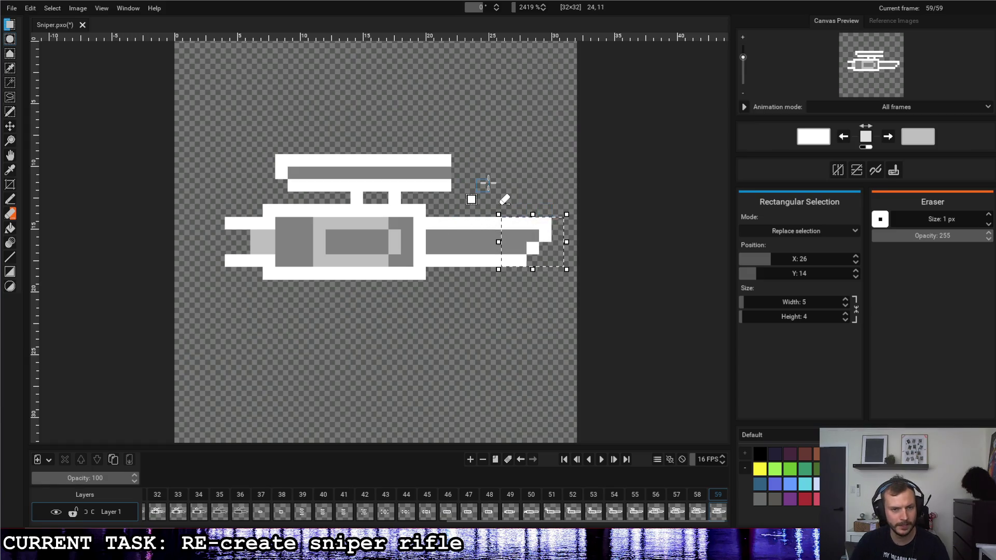
click(467, 199)
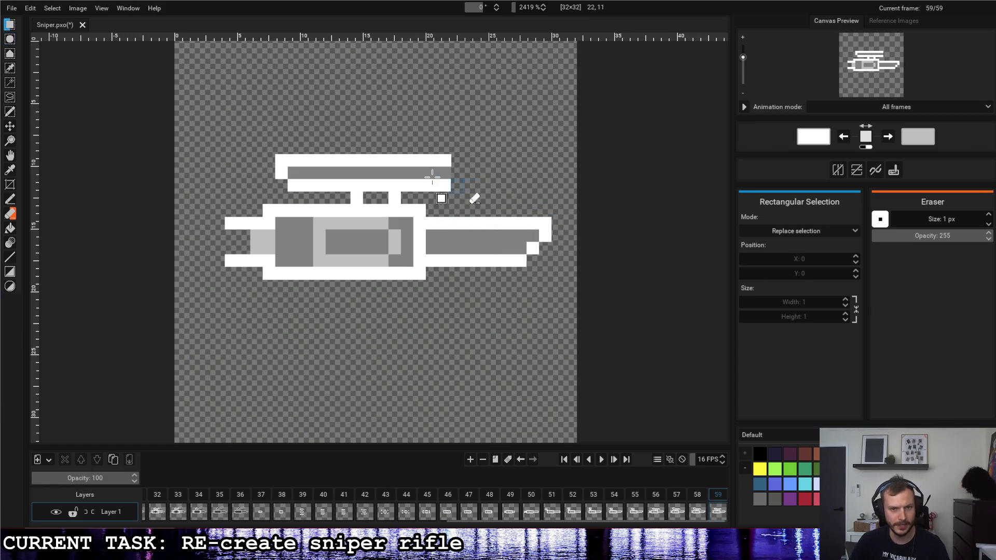
click(693, 498)
click(675, 498)
click(697, 499)
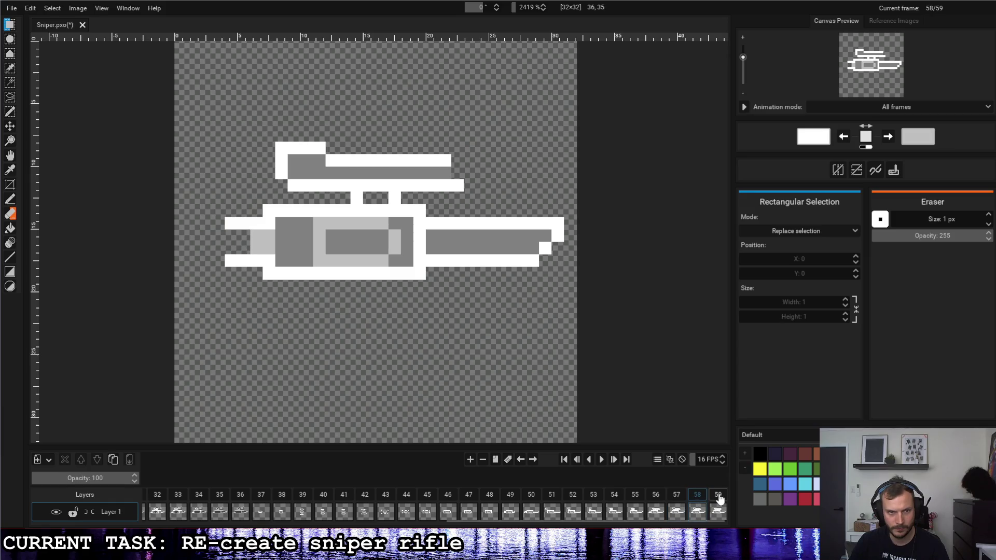
click(720, 499)
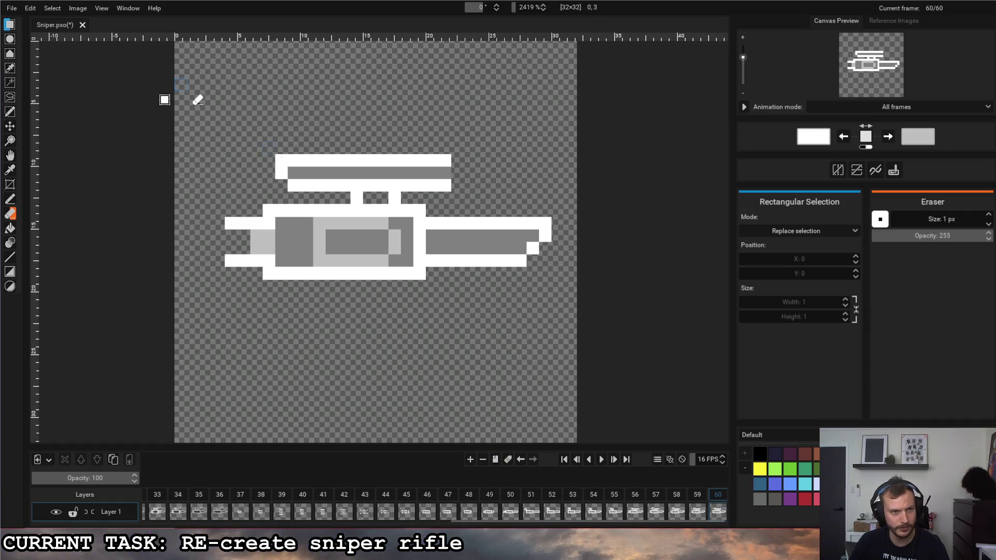
Nudge the scope one pixel left and carry the shifted scope onto frame 60.
drag(278, 160, 340, 192)
click(403, 151)
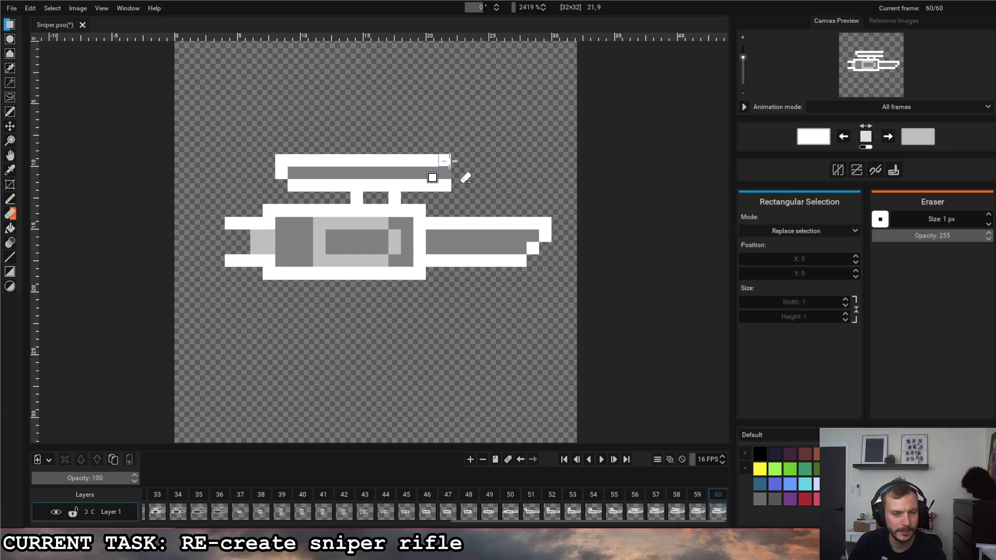
click(697, 507)
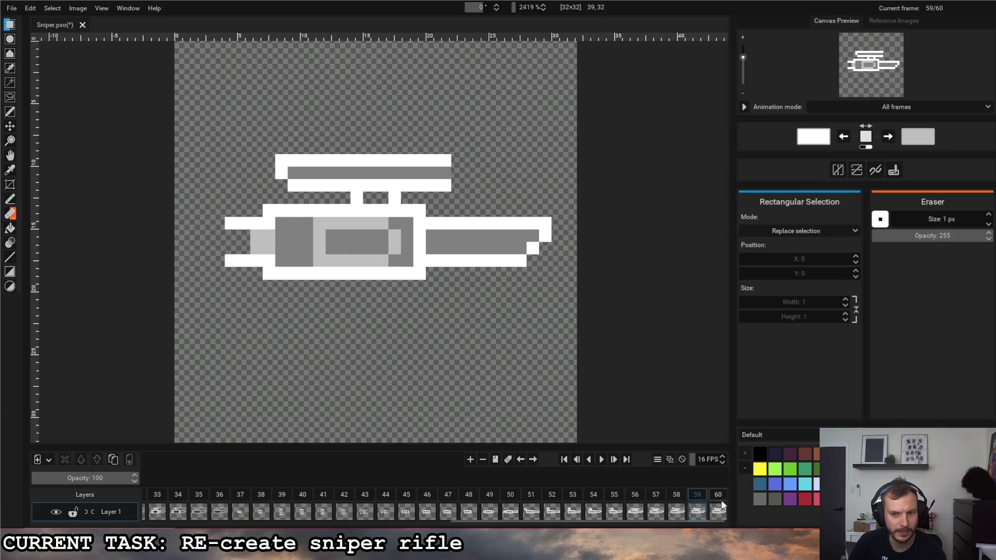
drag(280, 193, 280, 193)
key(Left)
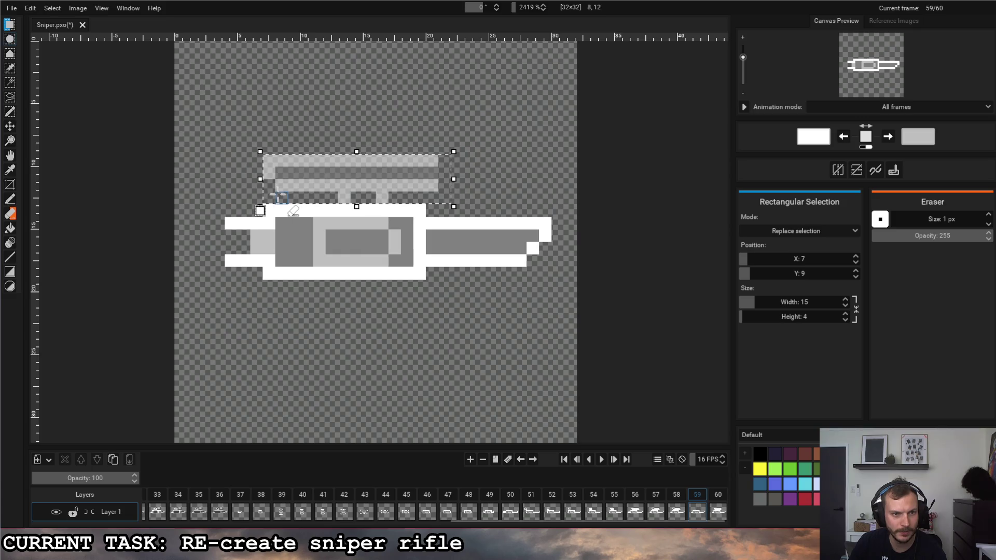
click(717, 498)
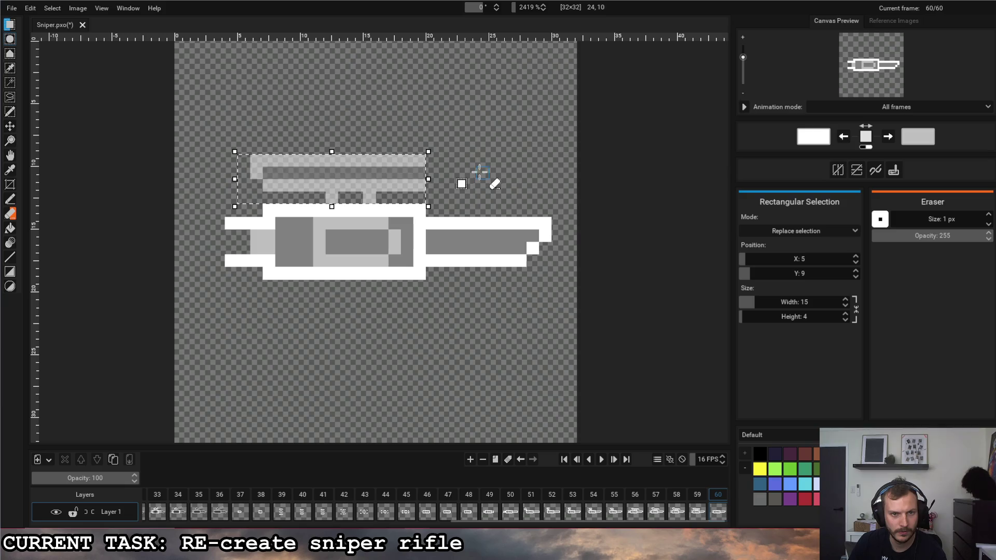
click(697, 513)
click(716, 512)
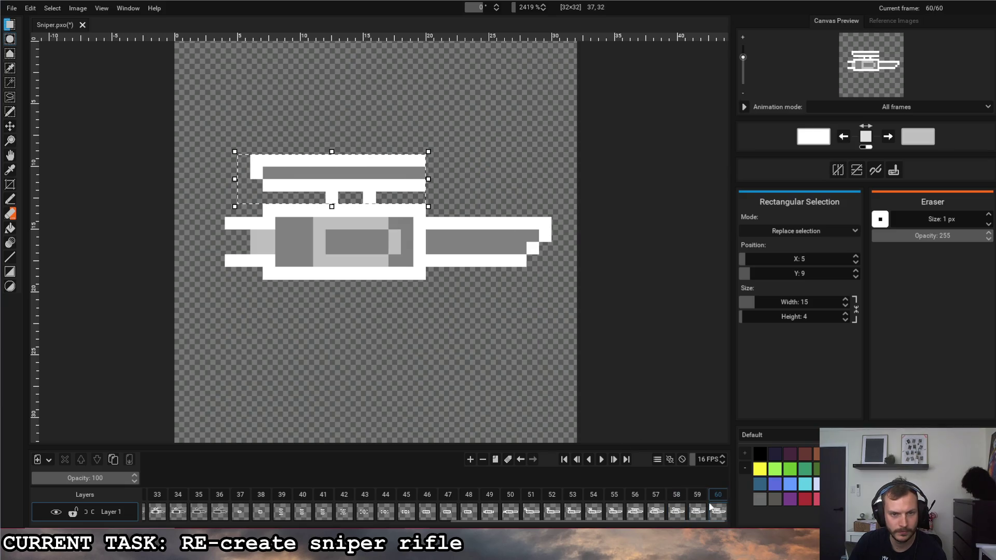
Shorten frame 60's barrel tip again after comparing scope positions, then add a new frame.
click(677, 496)
click(636, 497)
click(697, 511)
click(719, 511)
drag(540, 227, 567, 240)
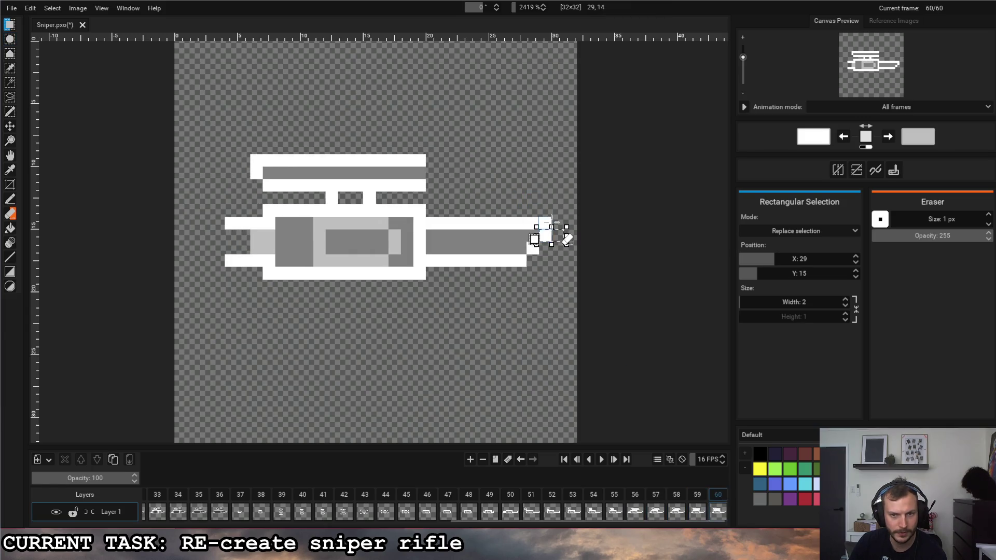
mouse_move(488, 216)
mouse_down()
mouse_move(540, 294)
mouse_move(553, 268)
mouse_up()
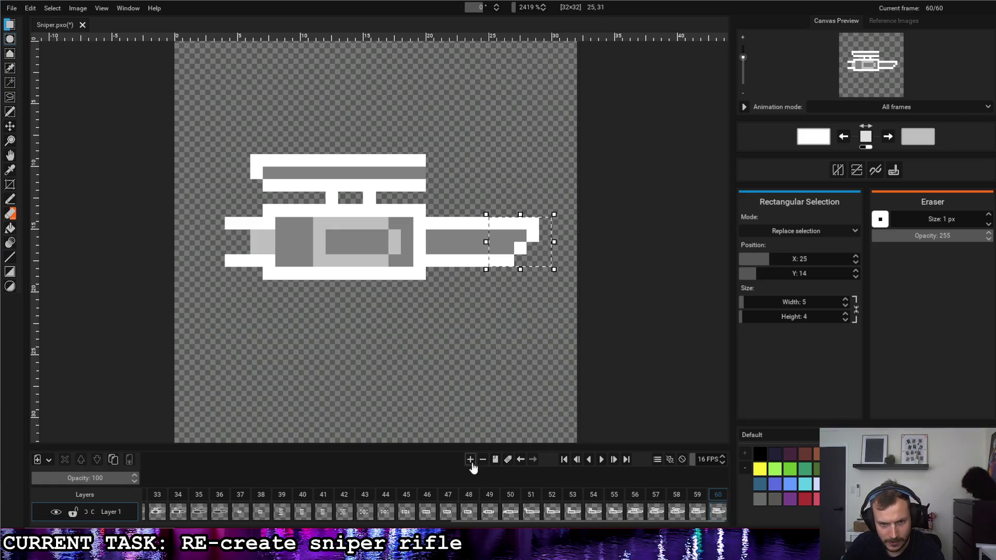
click(497, 461)
Collapse the scope into a small block, touching up its edge with white pixels.
mouse_move(254, 157)
mouse_down()
mouse_move(316, 186)
mouse_move(311, 156)
mouse_move(256, 153)
mouse_move(306, 171)
mouse_move(294, 172)
mouse_move(416, 158)
mouse_move(389, 185)
mouse_move(328, 173)
mouse_up()
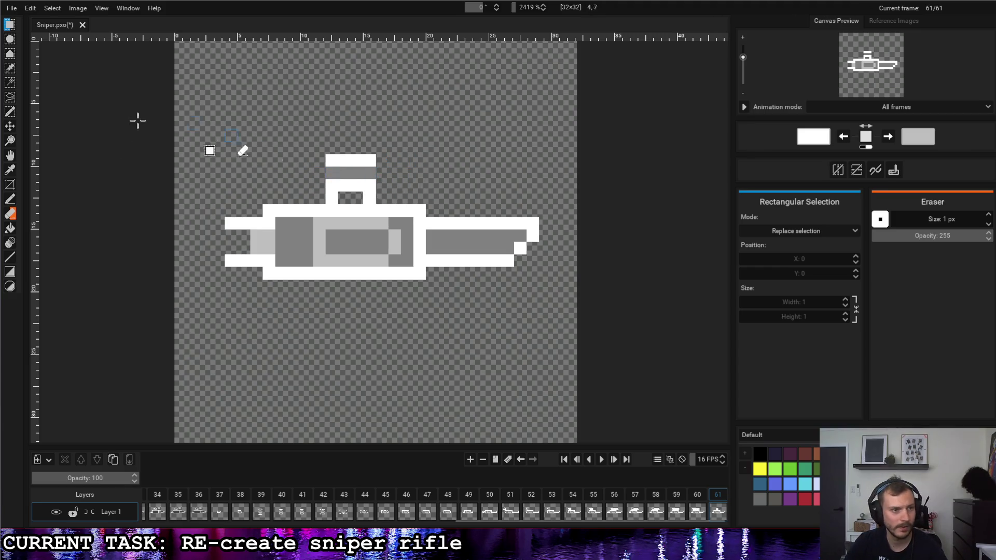
key(b)
click(332, 173)
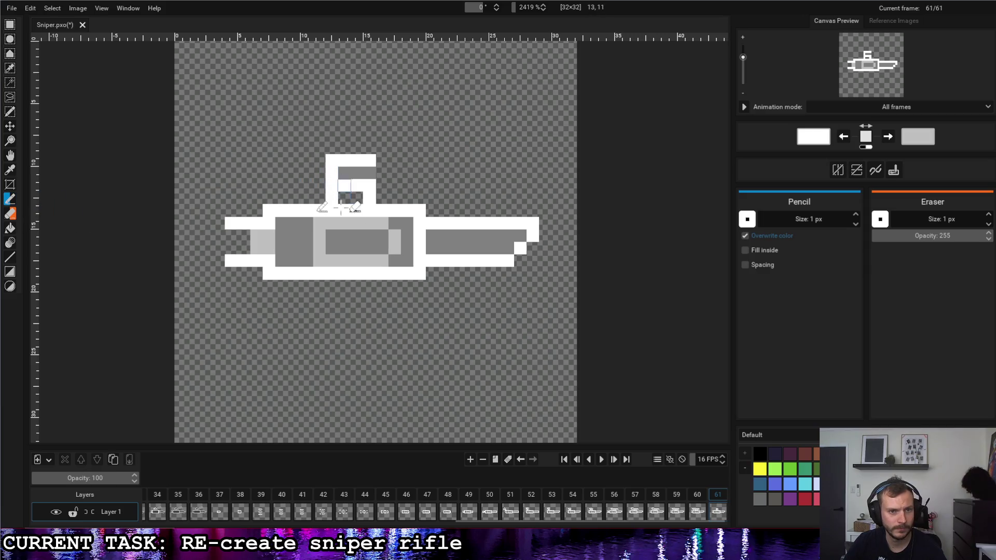
click(382, 185)
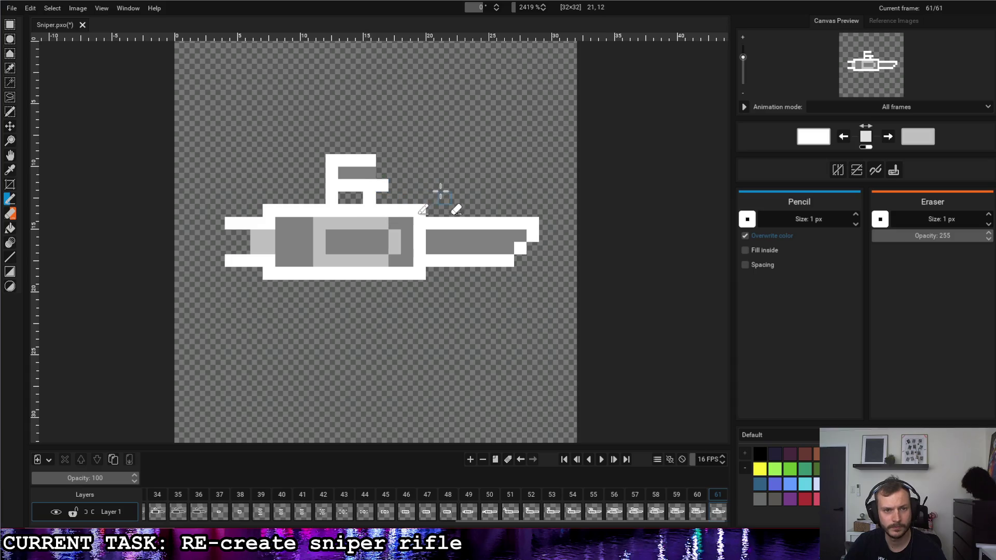
Shorten the barrel by moving its end one pixel left.
key(r)
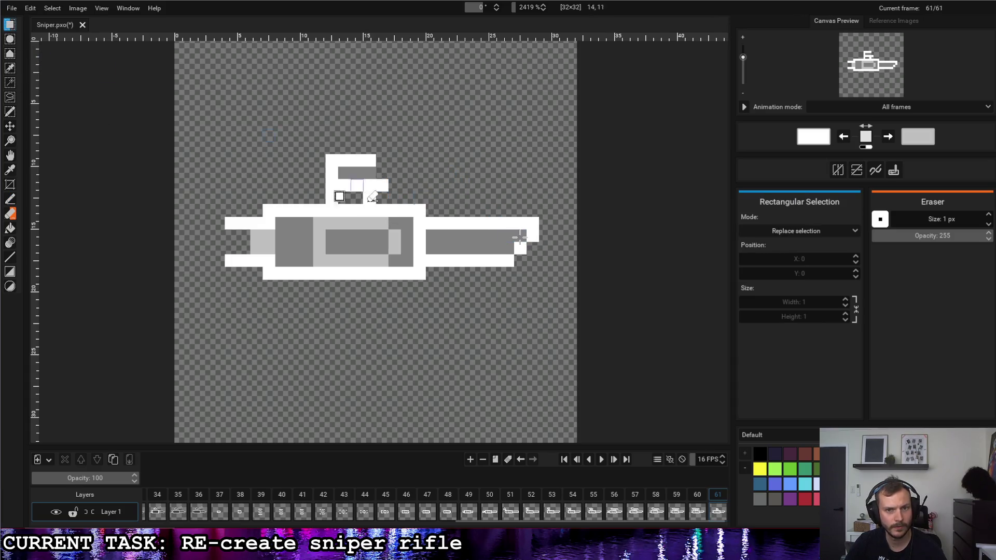
drag(535, 220, 501, 261)
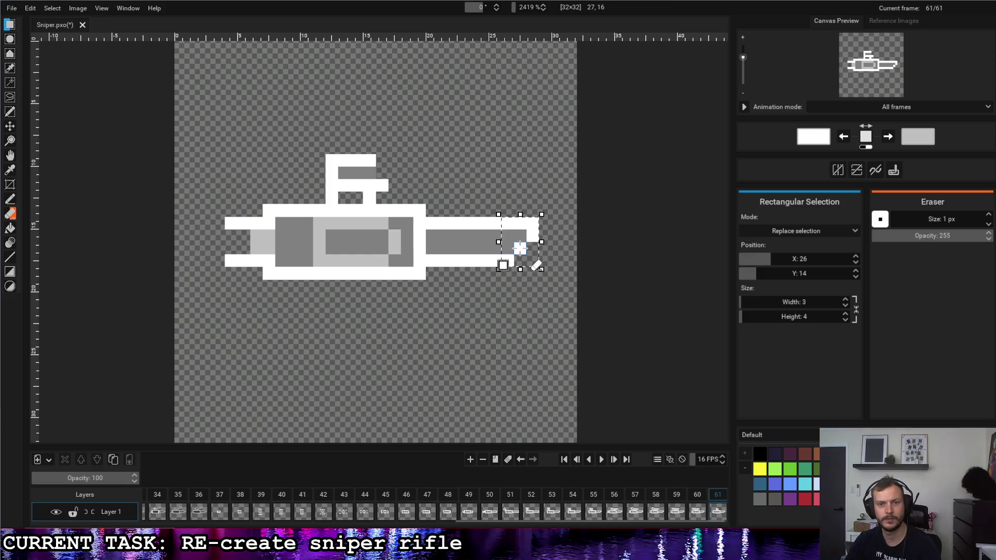
mouse_move(524, 221)
mouse_down()
mouse_move(494, 251)
mouse_move(444, 262)
mouse_up()
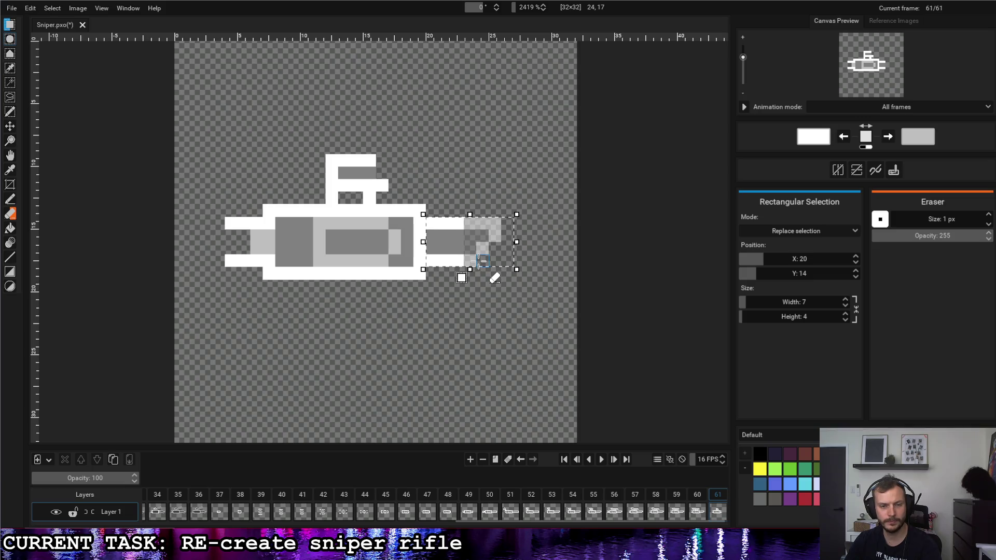
click(522, 221)
drag(514, 221, 438, 275)
drag(467, 244, 455, 244)
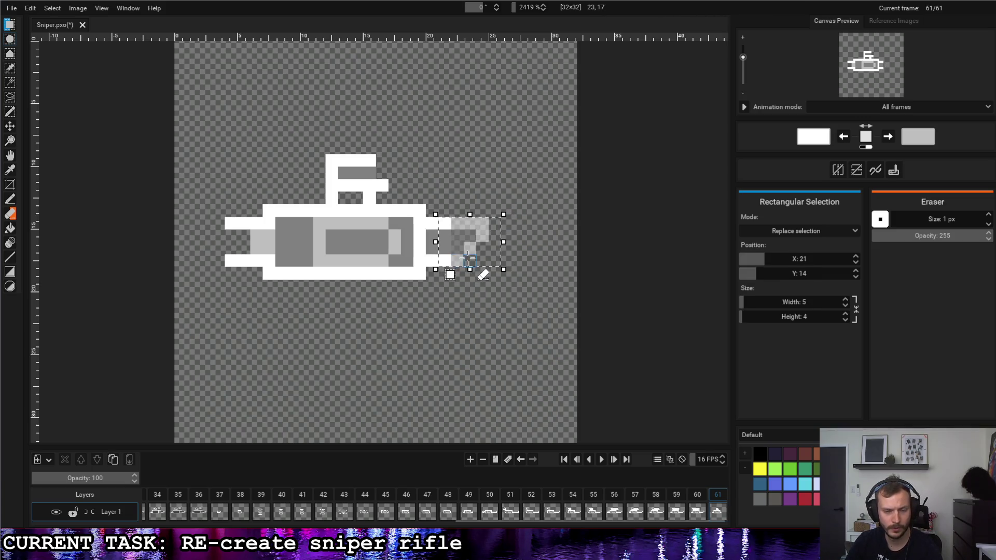
click(521, 221)
Erase the protruding and light-grey pixels at the stock's left end.
click(231, 223)
click(231, 261)
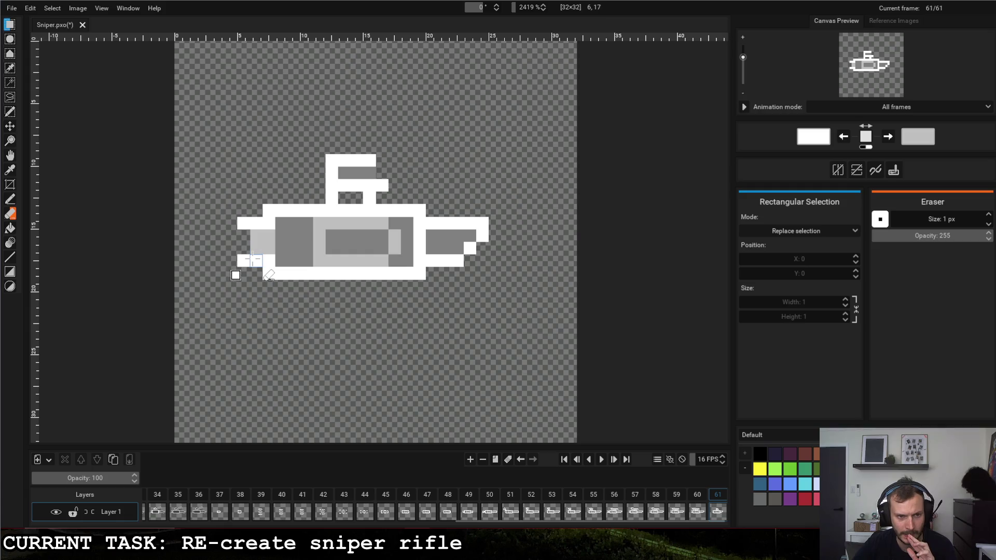
click(255, 235)
click(256, 248)
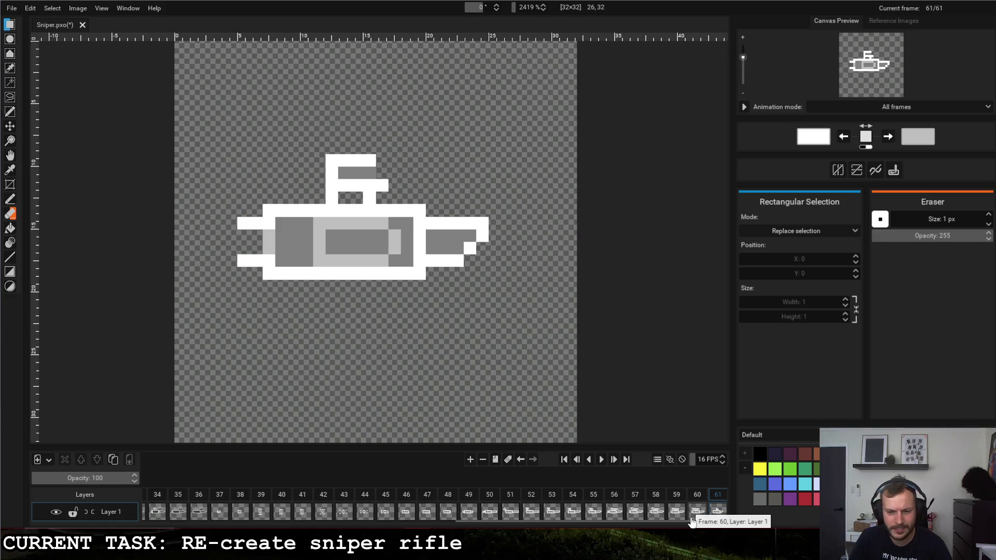
Play the animation forward and backward from frame 58 to review the final frames.
click(656, 509)
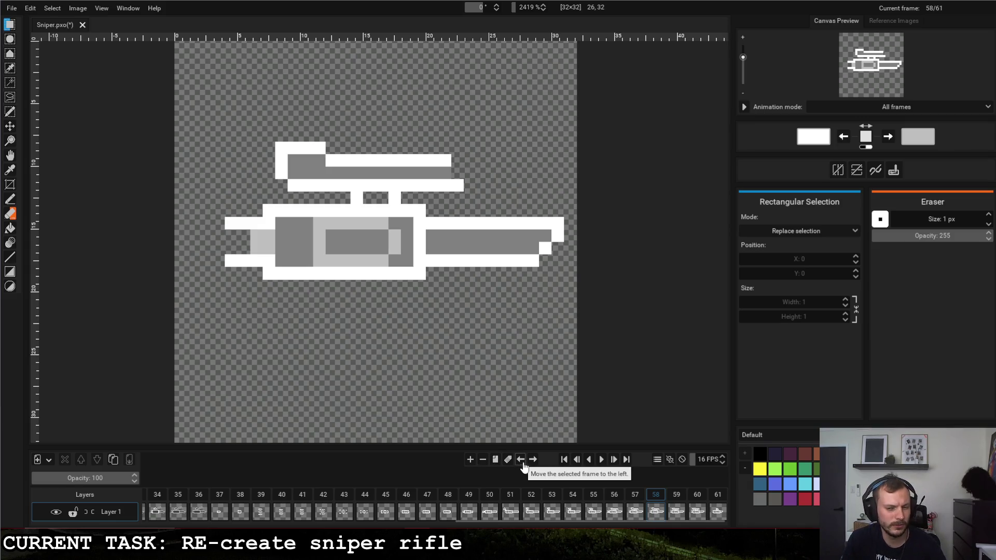
click(601, 460)
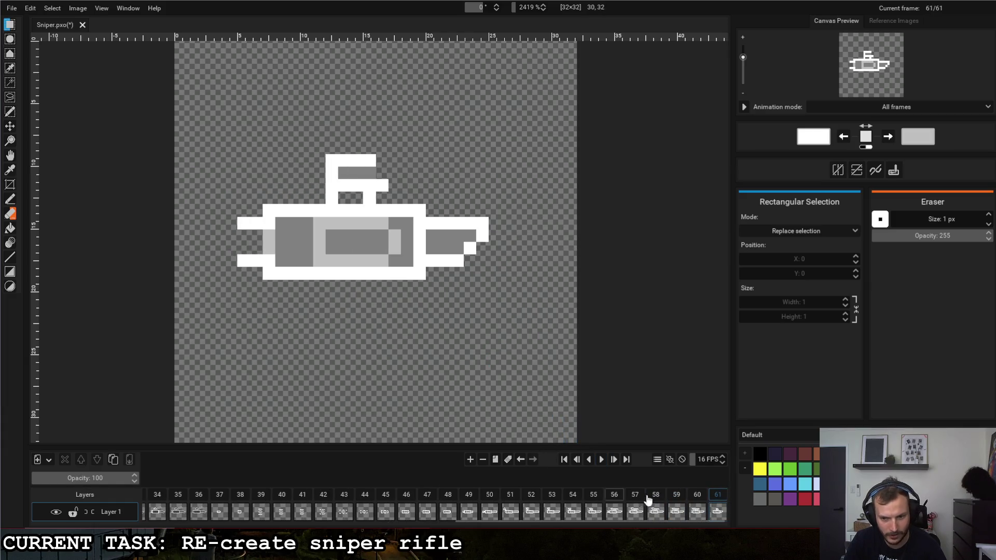
click(697, 501)
click(591, 462)
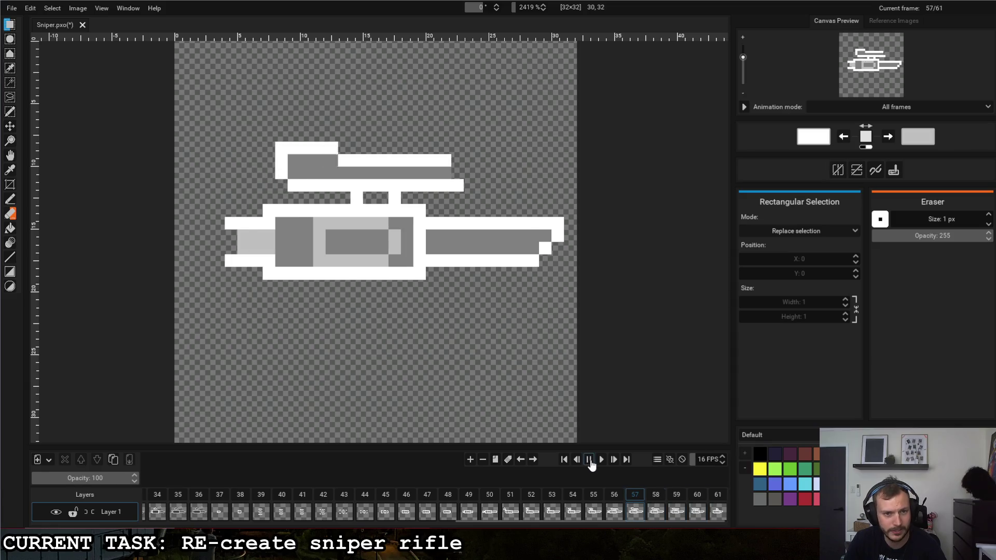
click(601, 461)
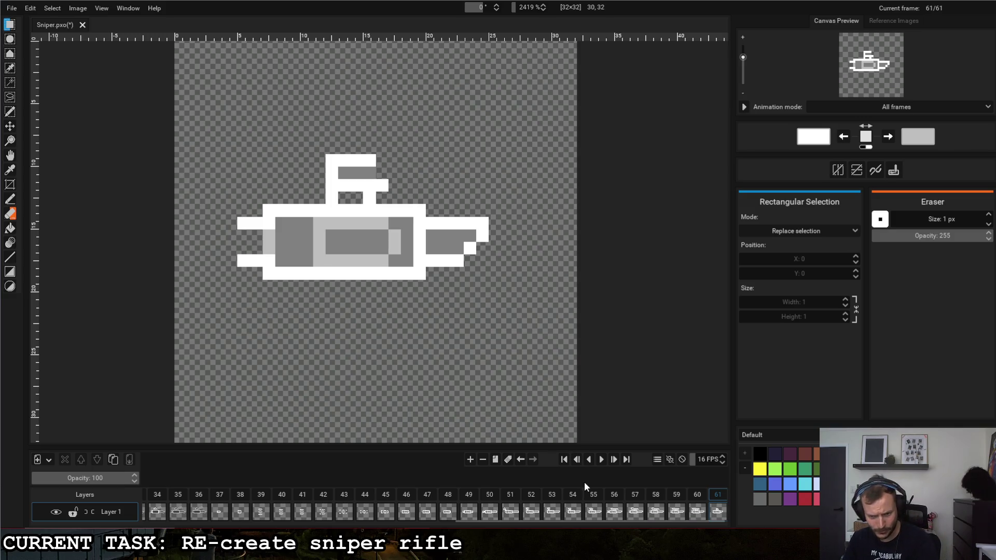
Scrub back to frame 58, replay both directions, and compare frames 60 and 61.
drag(695, 498, 655, 499)
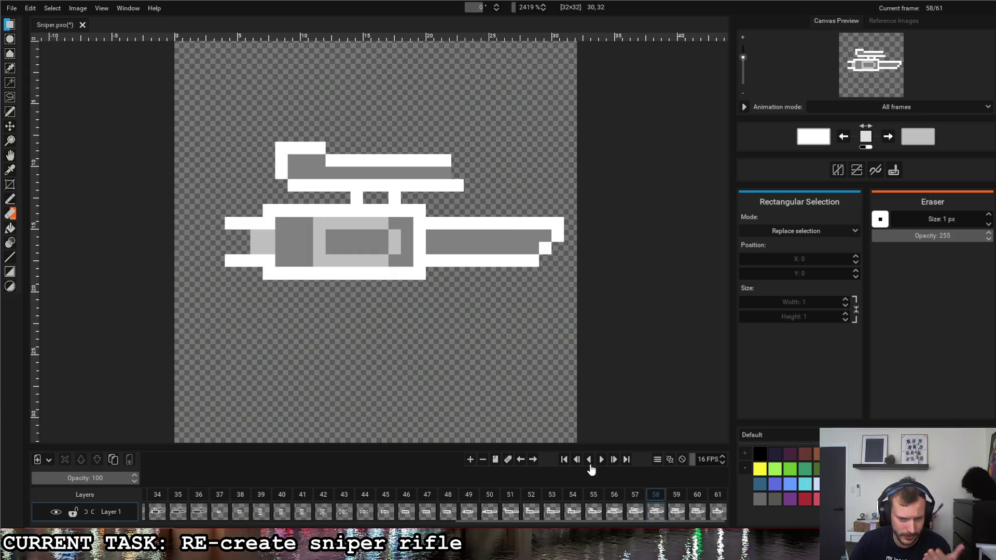
click(589, 461)
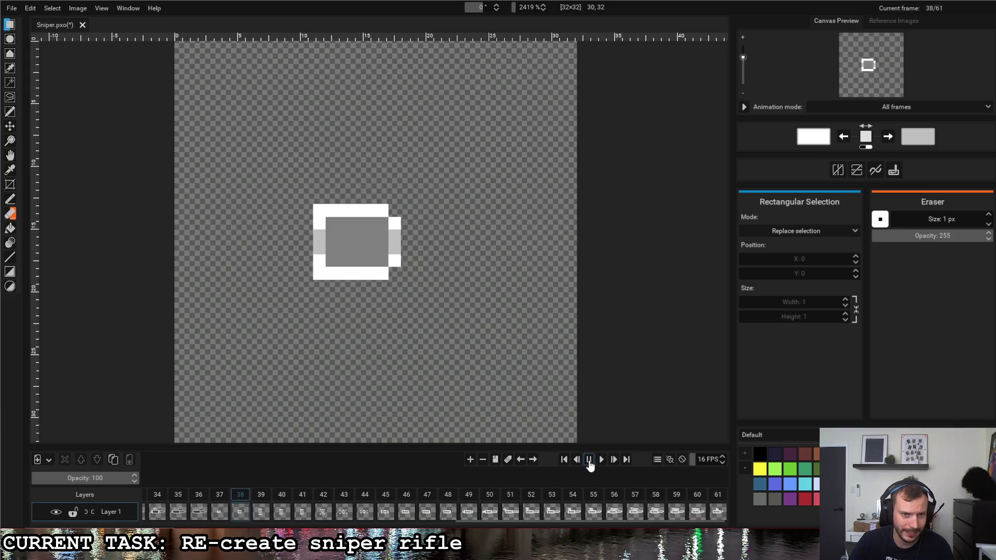
click(603, 460)
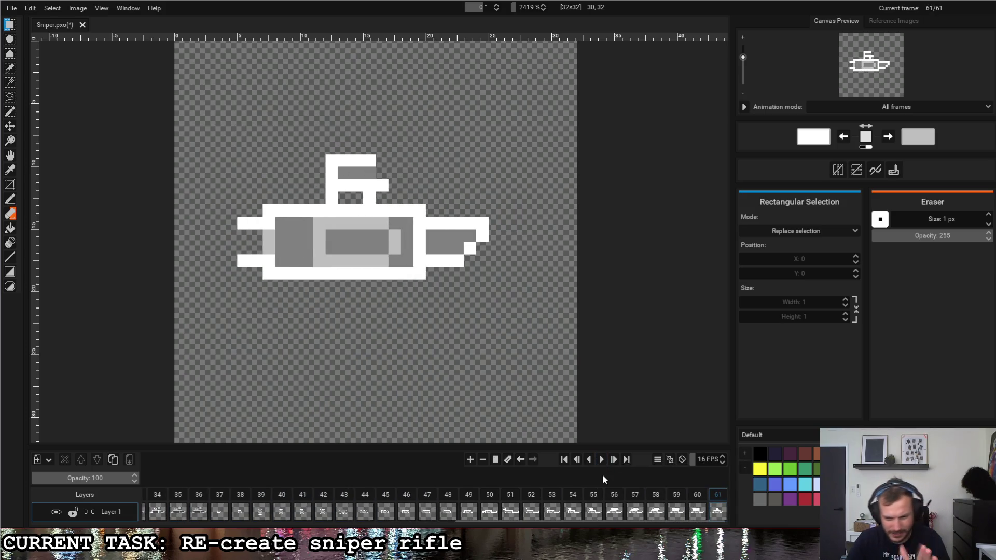
click(699, 496)
click(719, 498)
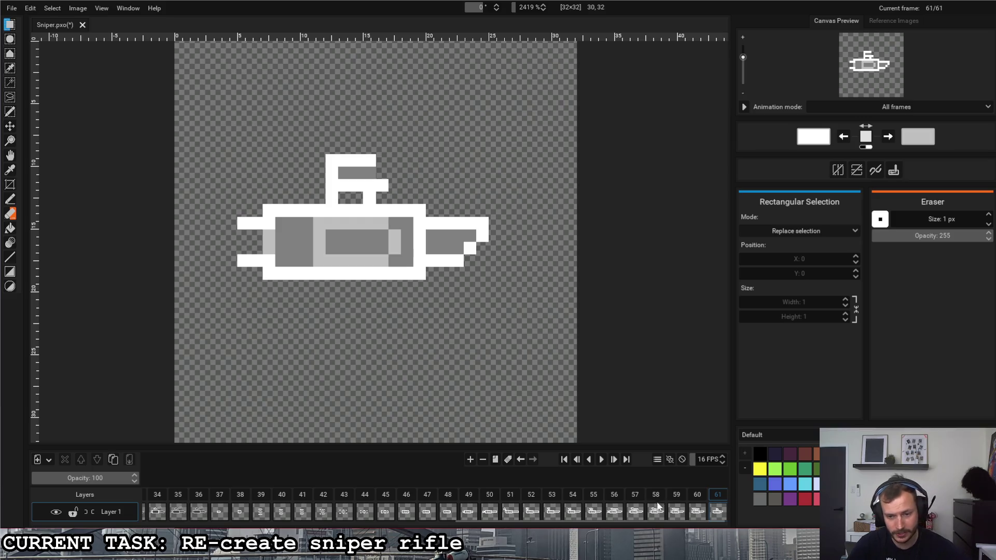
Extend frame 60's top scope bar with white pixels on both ends and a light-grey pixel.
click(702, 501)
click(716, 501)
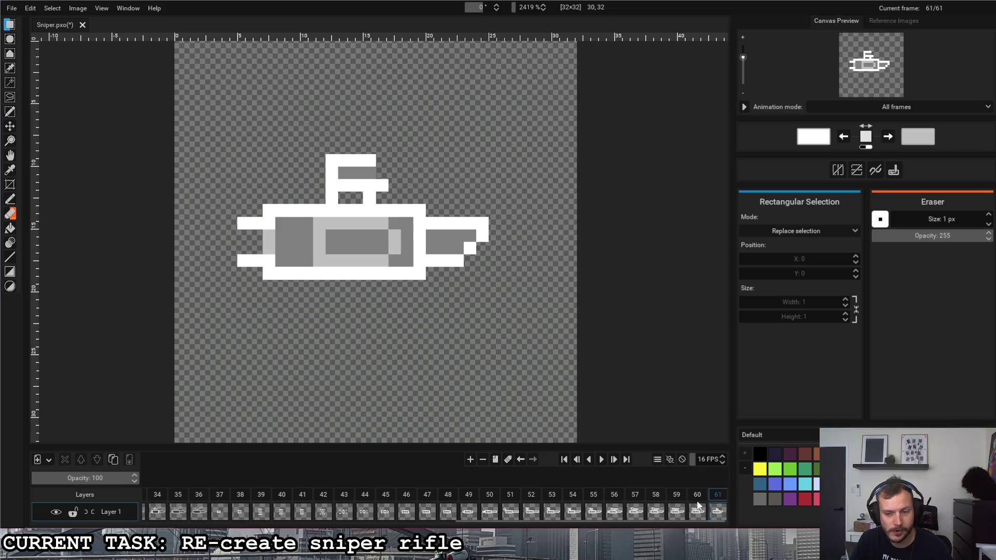
mouse_move(698, 504)
mouse_down()
mouse_move(668, 502)
mouse_move(698, 502)
mouse_up()
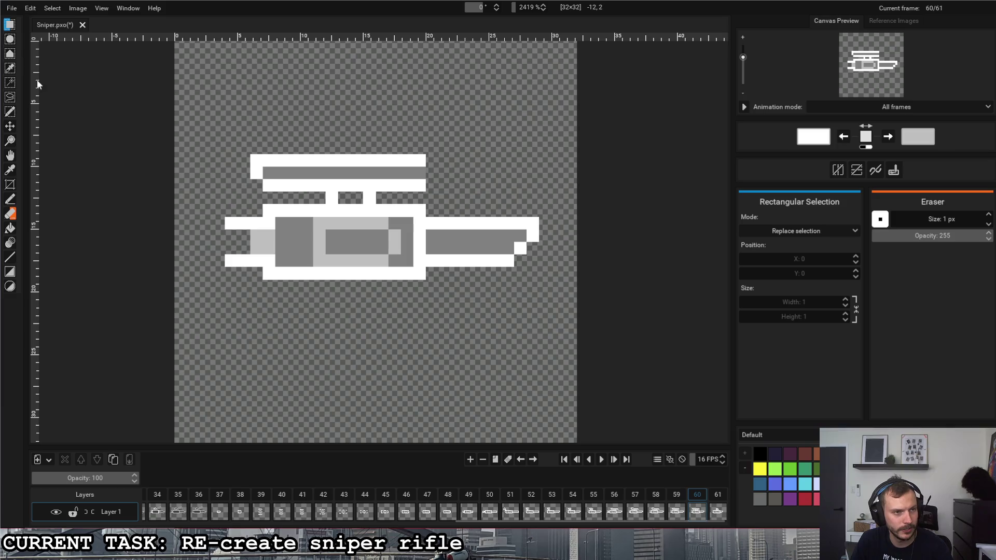
click(10, 199)
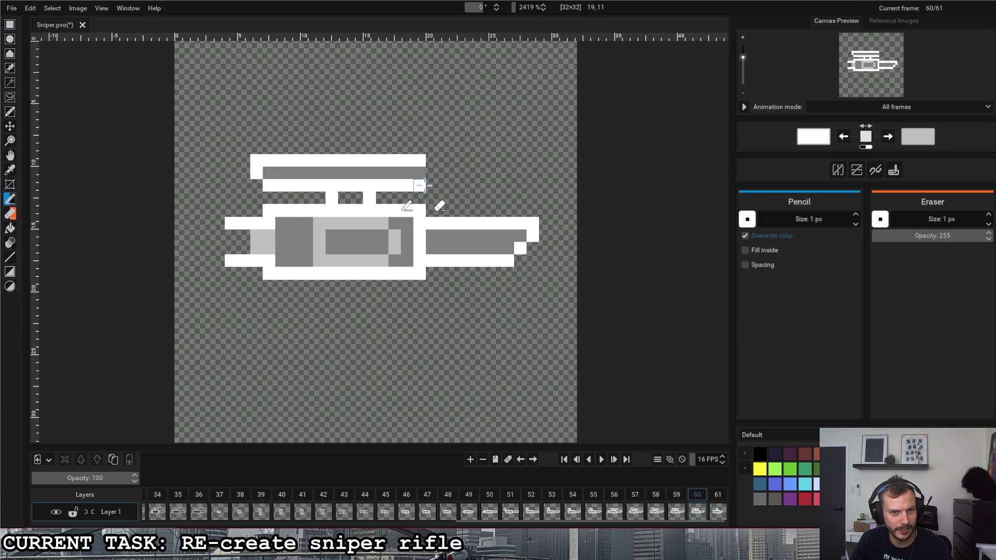
click(432, 160)
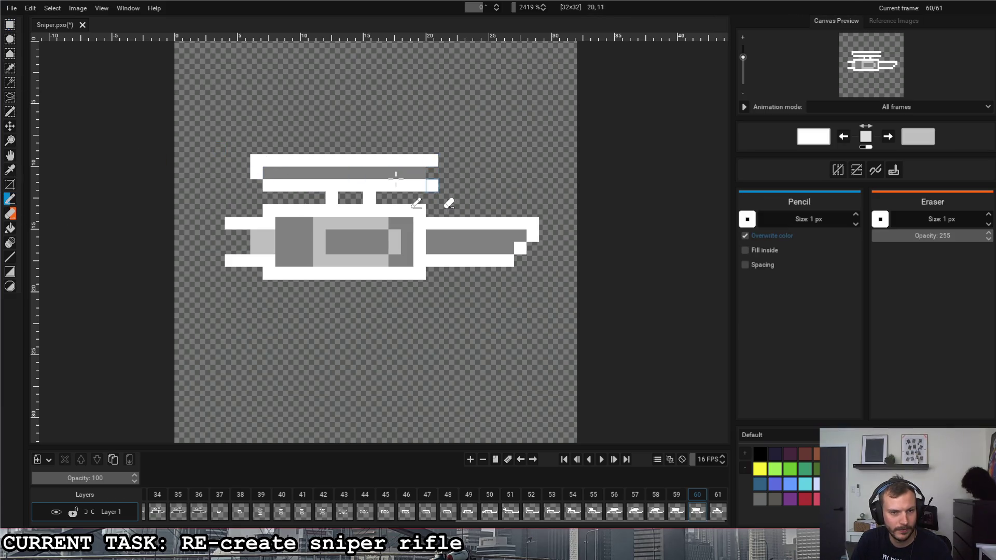
drag(244, 161, 243, 172)
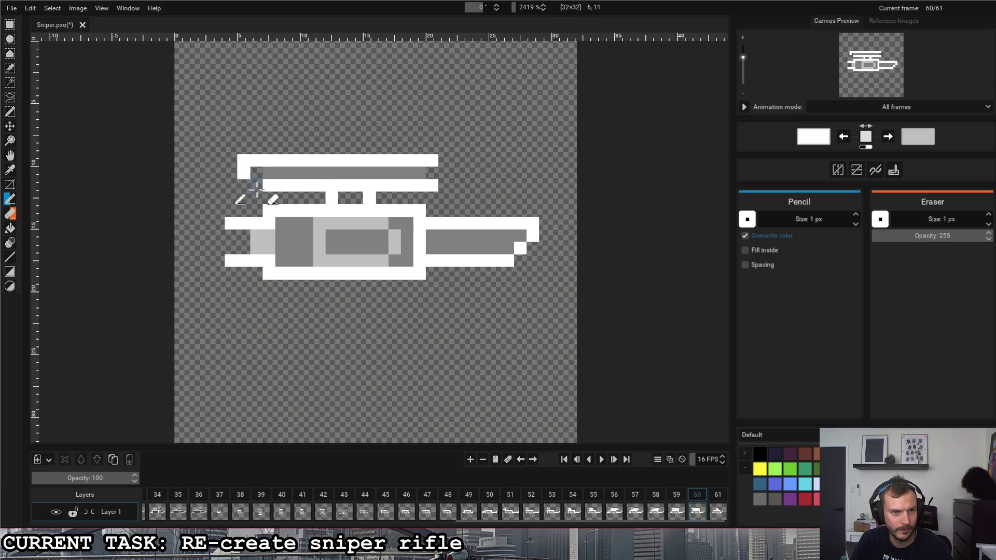
key(x)
click(256, 173)
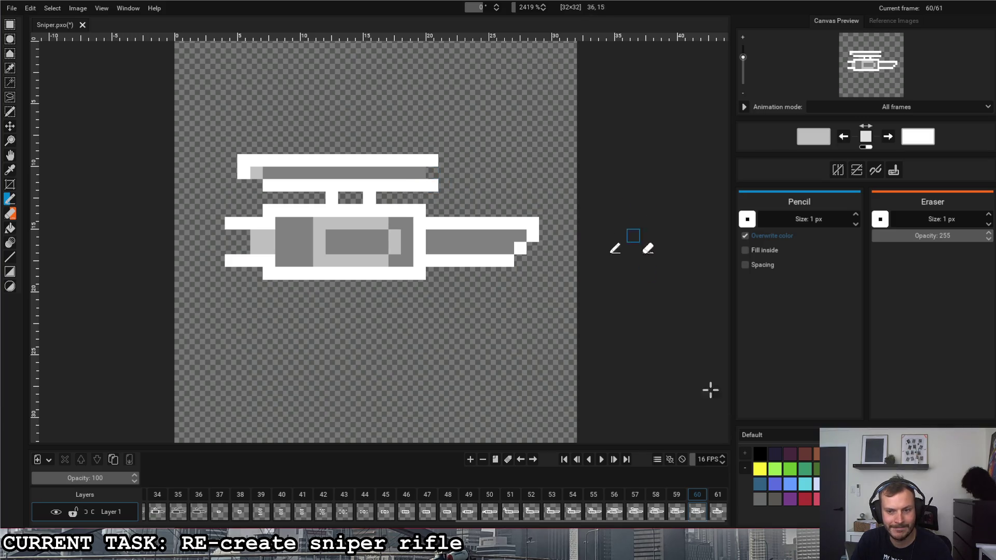
Compare frames 57 through 61 to check the scope change.
click(686, 511)
click(700, 498)
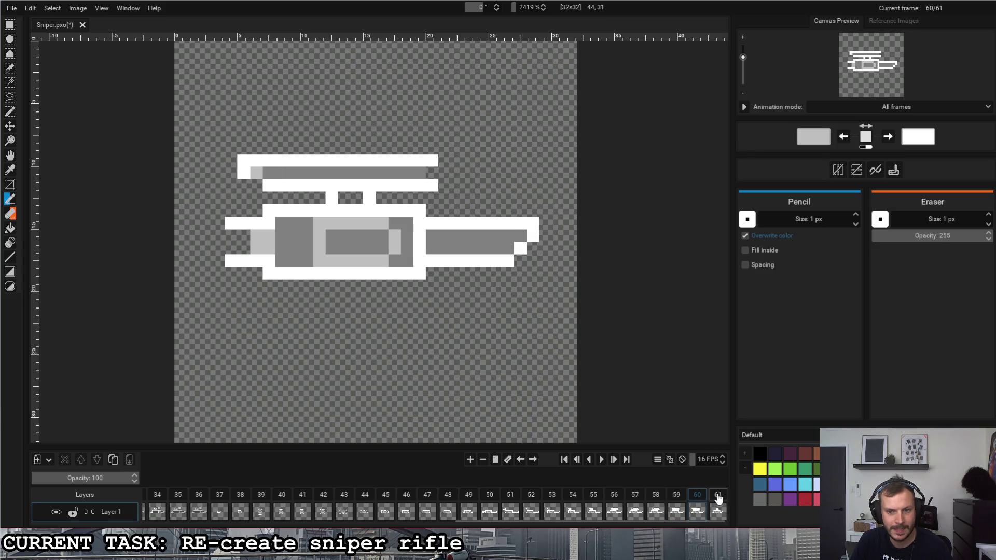
click(720, 499)
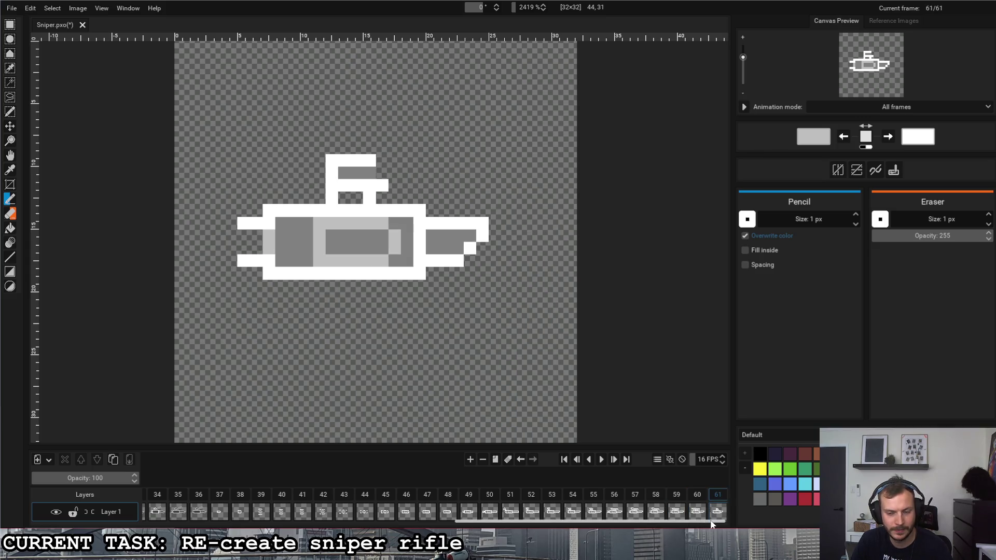
click(634, 501)
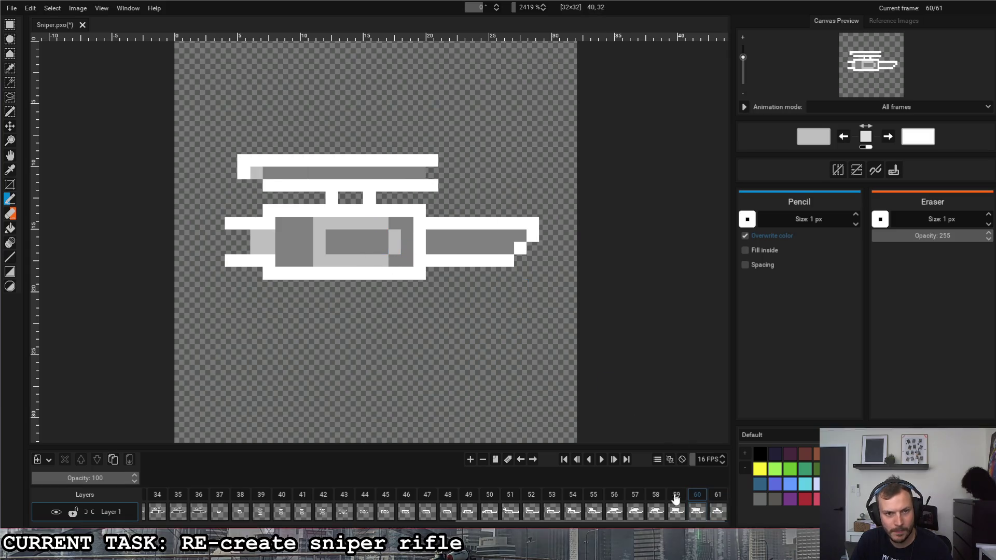
click(676, 499)
click(701, 498)
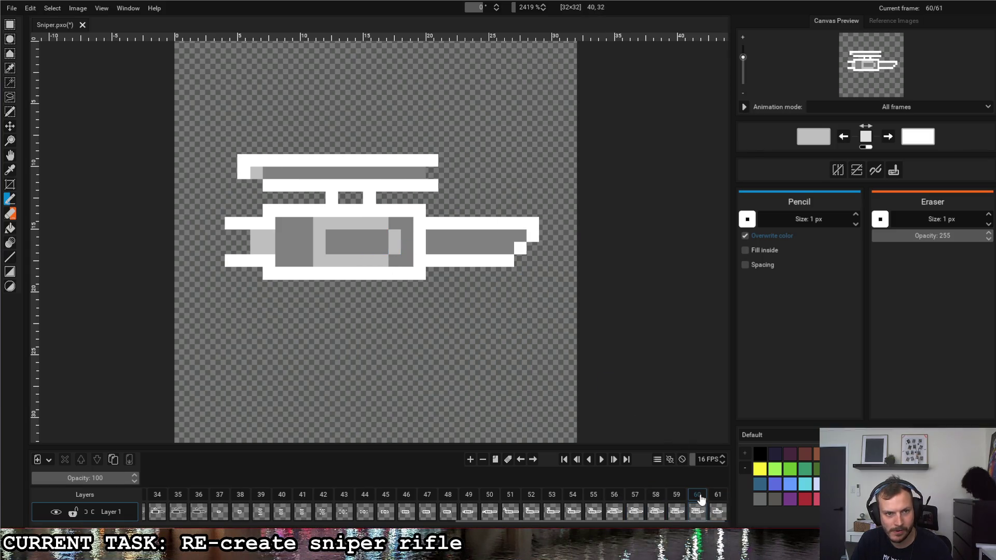
click(717, 499)
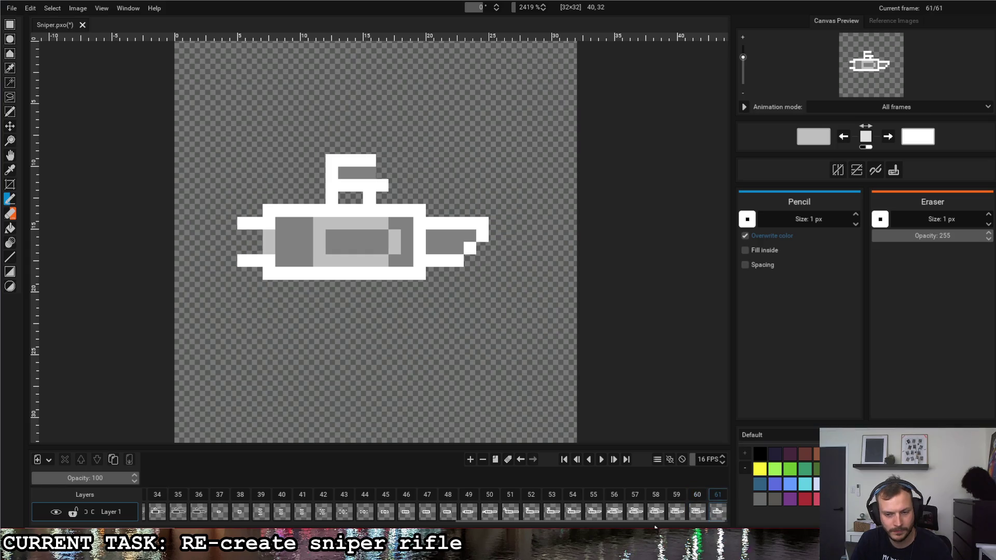
Select the rifle's 3x4 right tip on frame 61, recheck frames 59-61, and duplicate it as frame 62.
click(11, 25)
mouse_move(485, 221)
mouse_down()
mouse_move(458, 262)
mouse_move(433, 262)
mouse_up()
click(698, 495)
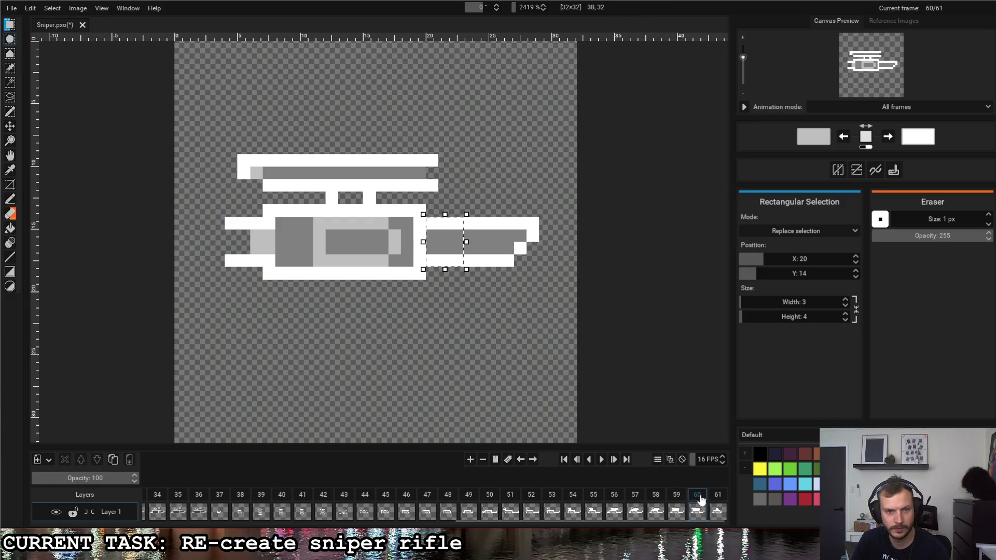
click(677, 502)
click(656, 502)
click(677, 502)
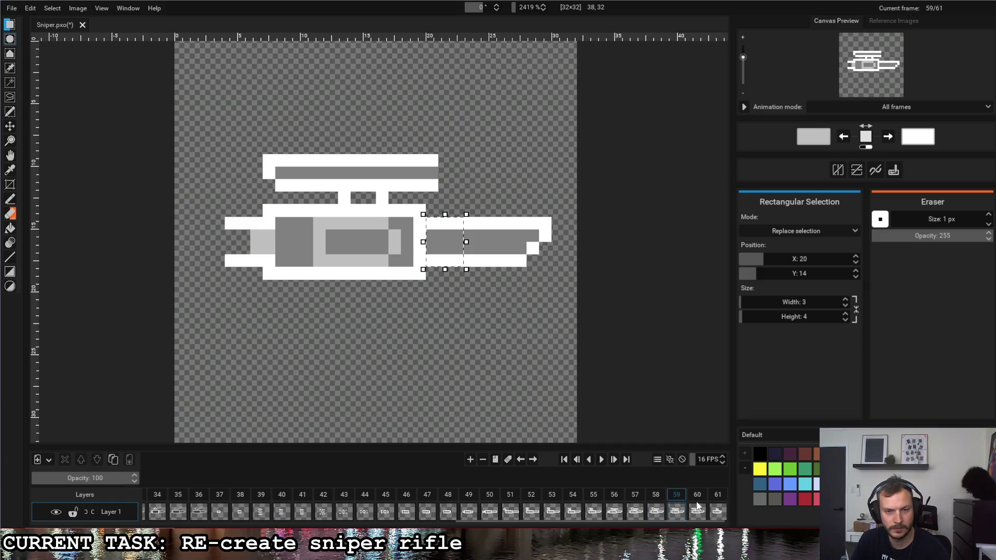
click(700, 499)
click(716, 498)
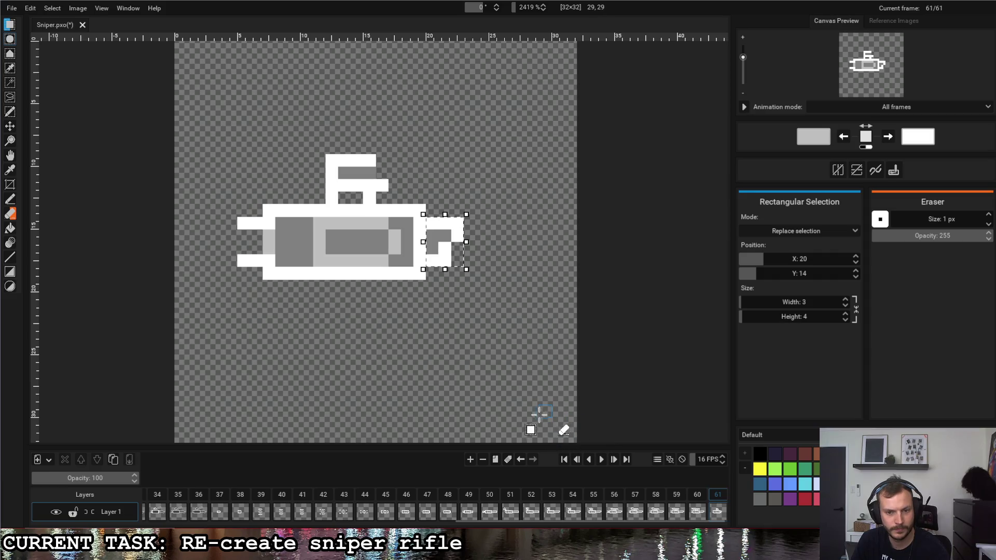
click(495, 460)
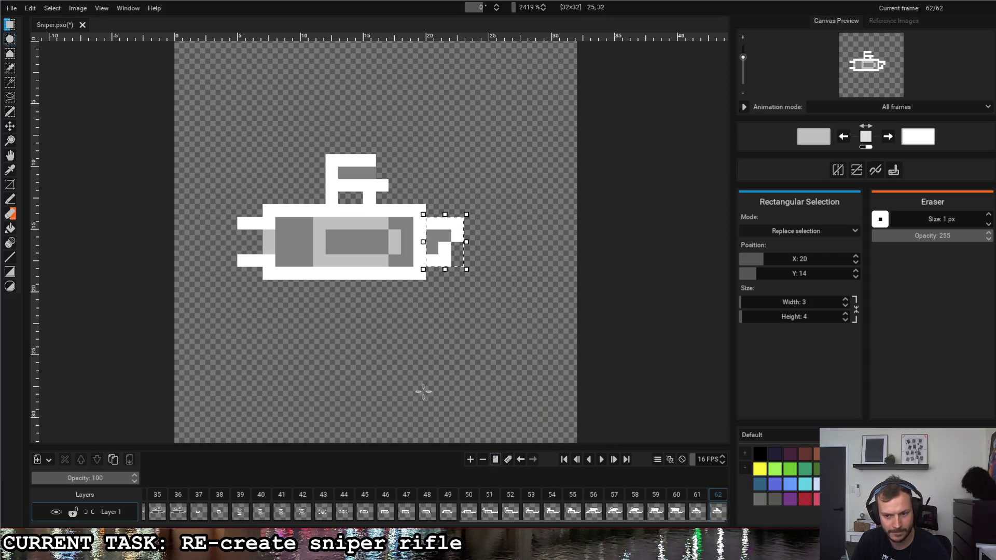
Lower the scope top one pixel and nudge the rifle's 3x4 right end one pixel left.
mouse_move(384, 161)
mouse_down()
mouse_move(332, 182)
mouse_move(393, 172)
mouse_up()
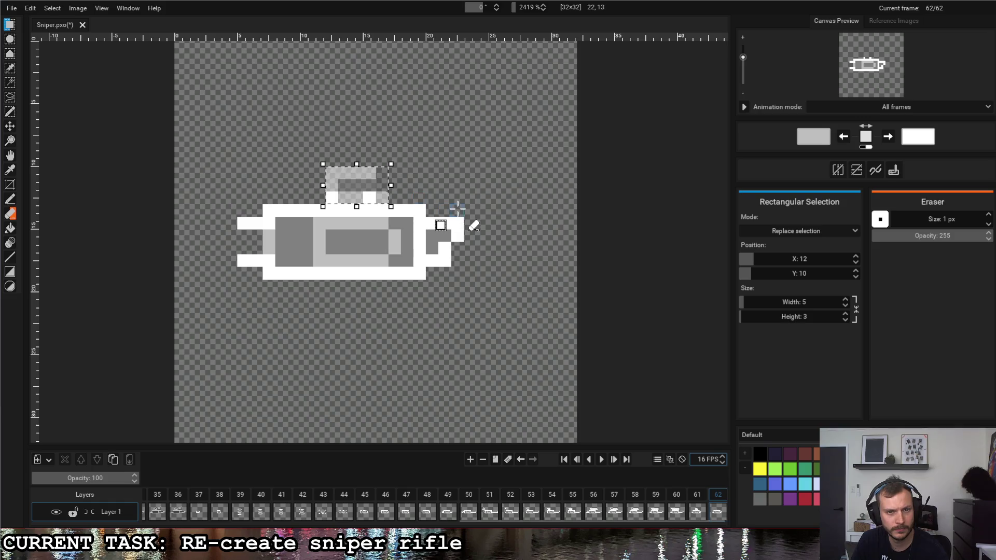
click(441, 228)
drag(475, 221, 445, 259)
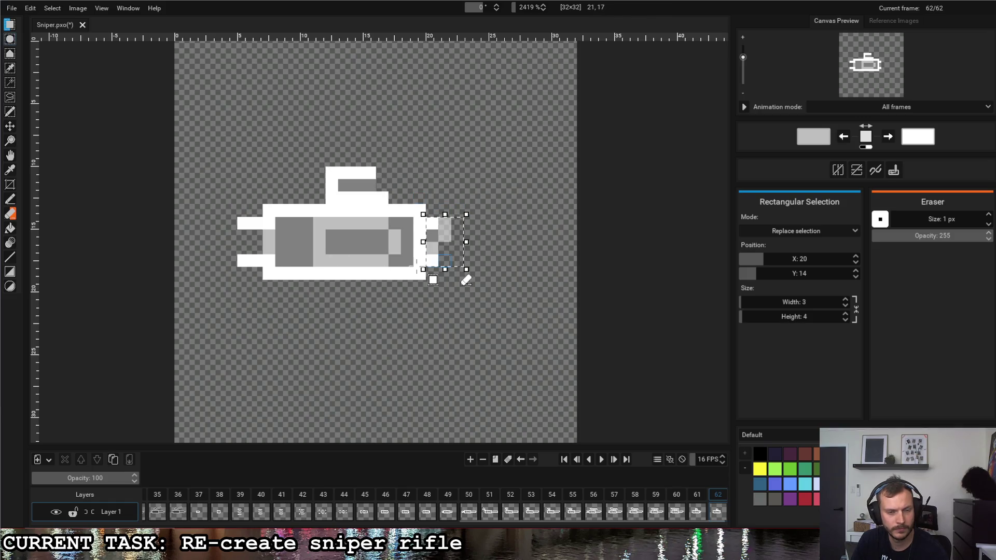
key(Left)
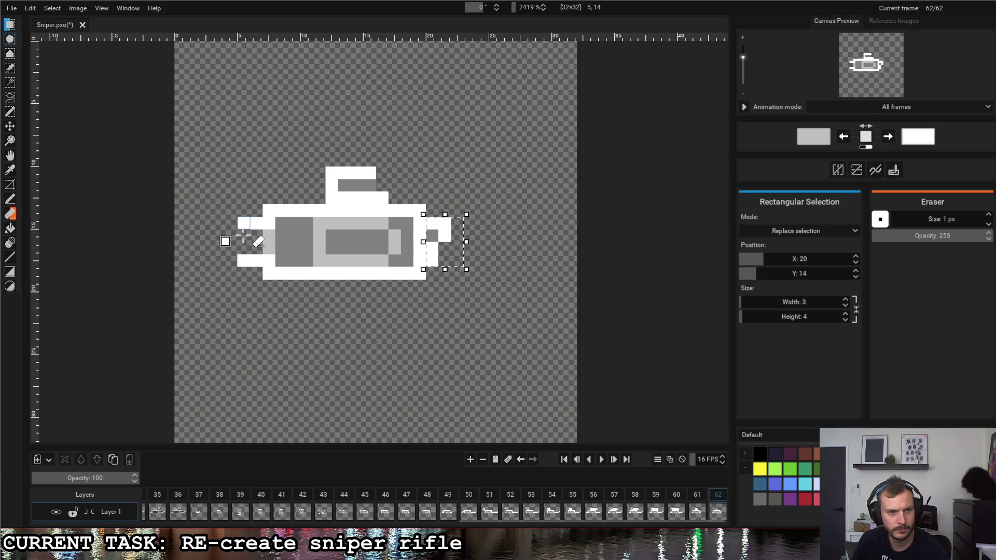
click(165, 160)
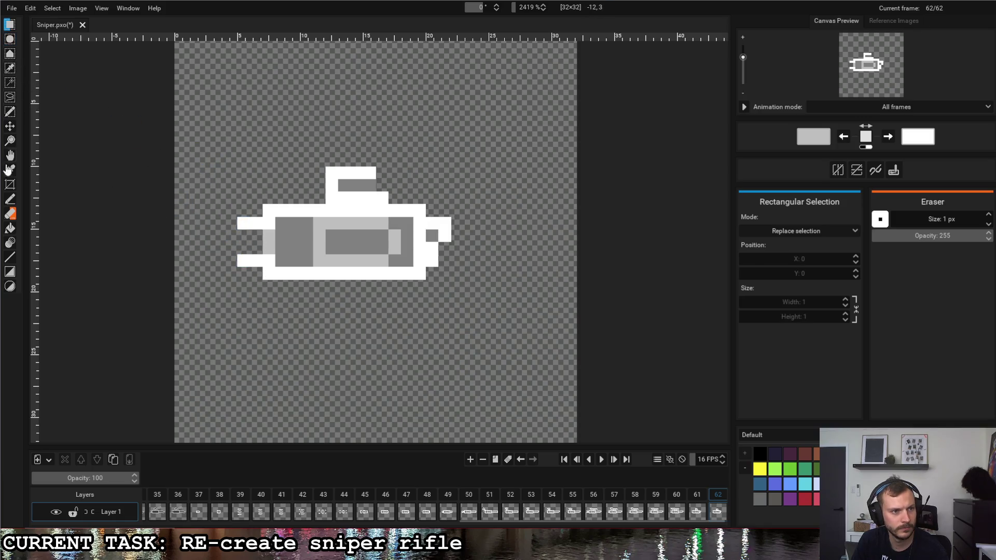
Repaint the rifle's rear end with light-grey and white pixels, then select its 2x6 left end.
key(b)
drag(255, 235, 257, 244)
key(x)
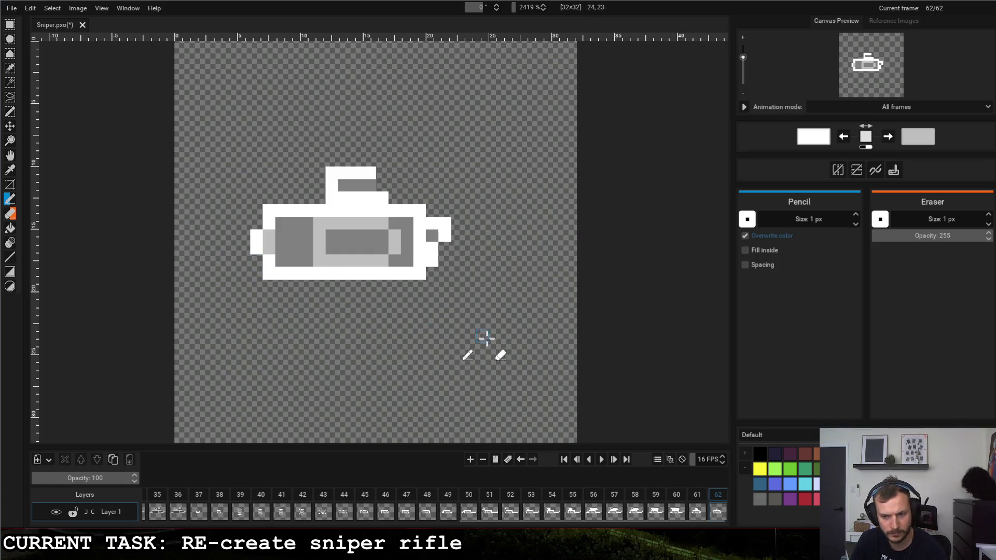
click(10, 25)
drag(261, 203, 290, 283)
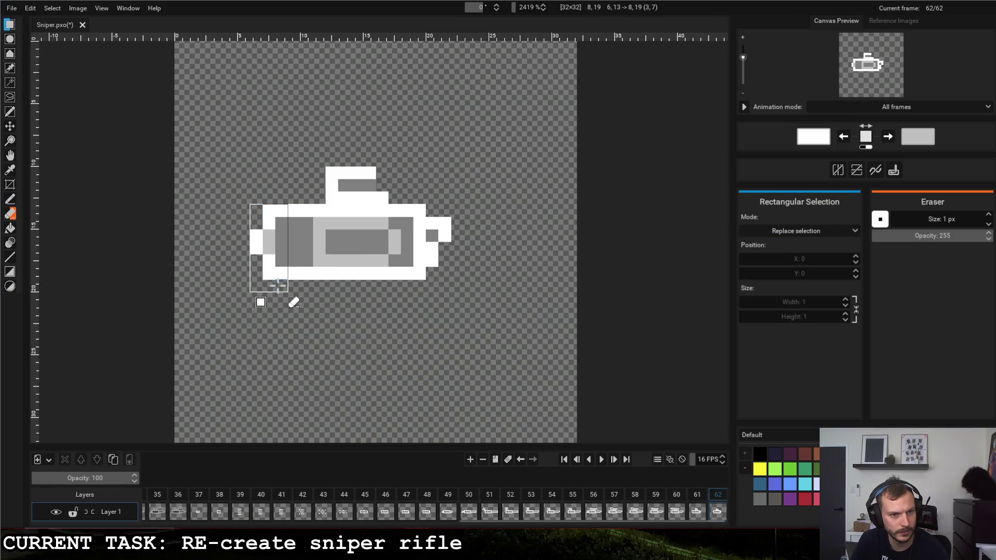